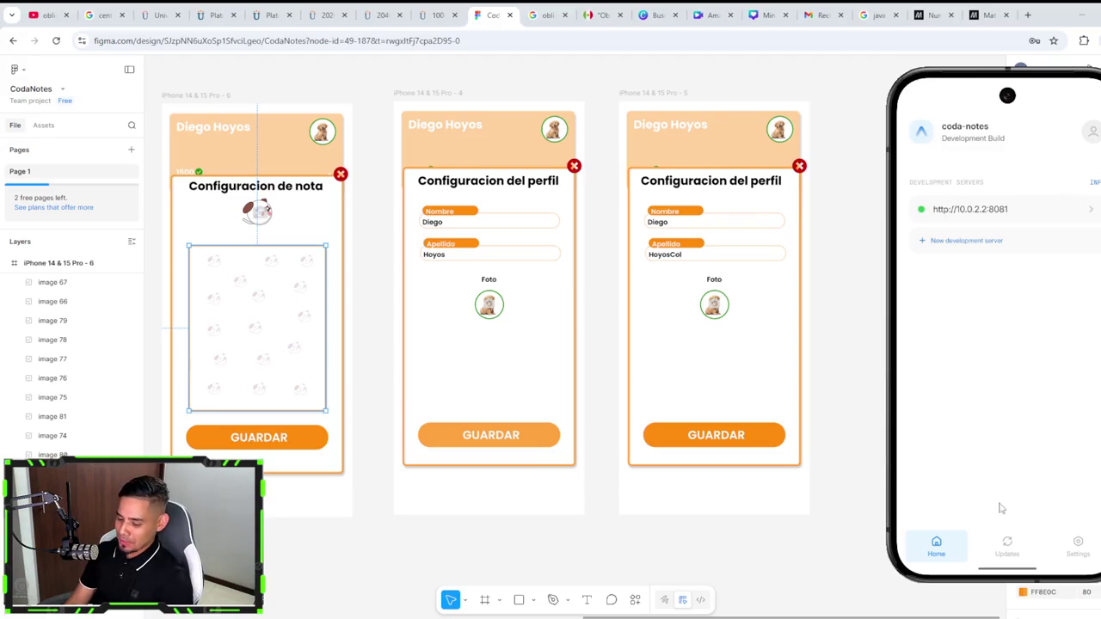
pyautogui.moveTo(1002, 572); pyautogui.dragTo(1006, 447)
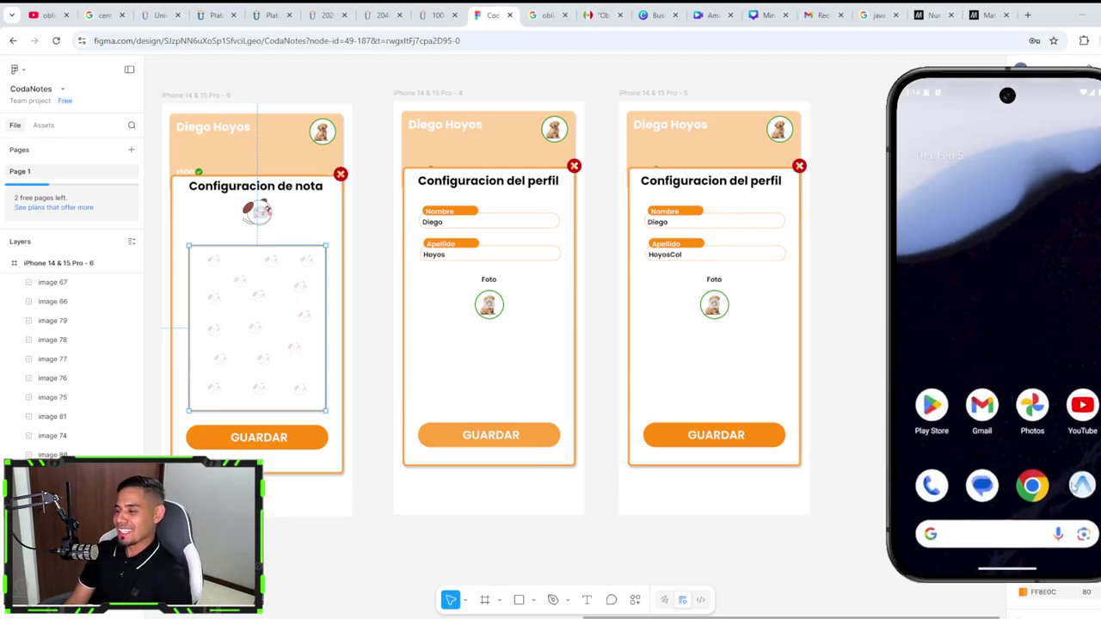
pyautogui.click(1082, 489)
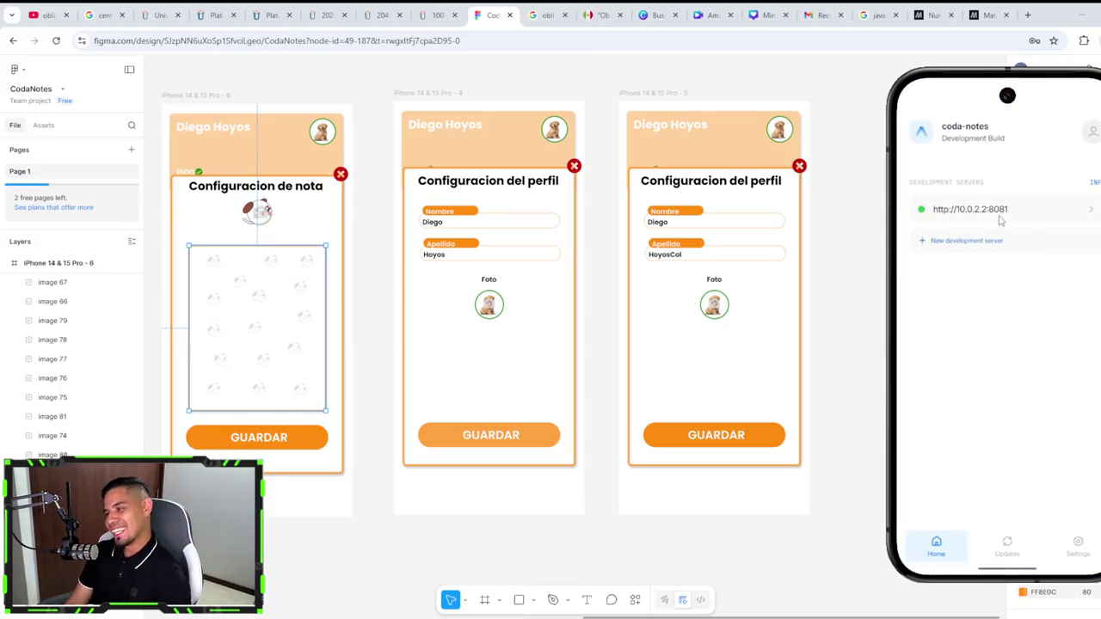
pyautogui.click(1008, 549)
pyautogui.click(946, 553)
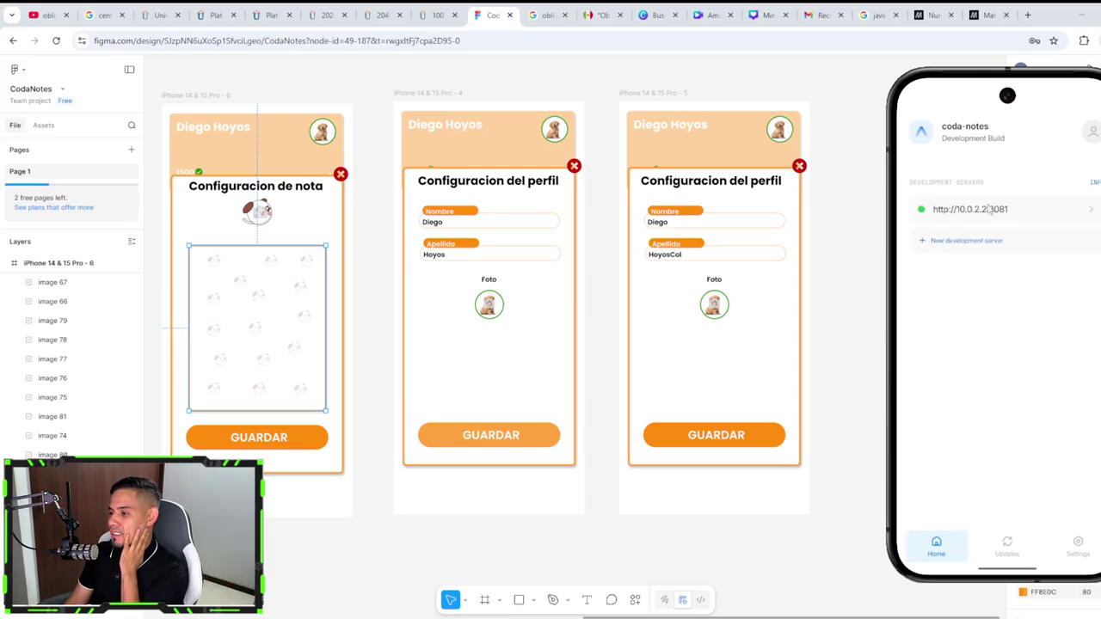
pyautogui.click(986, 210)
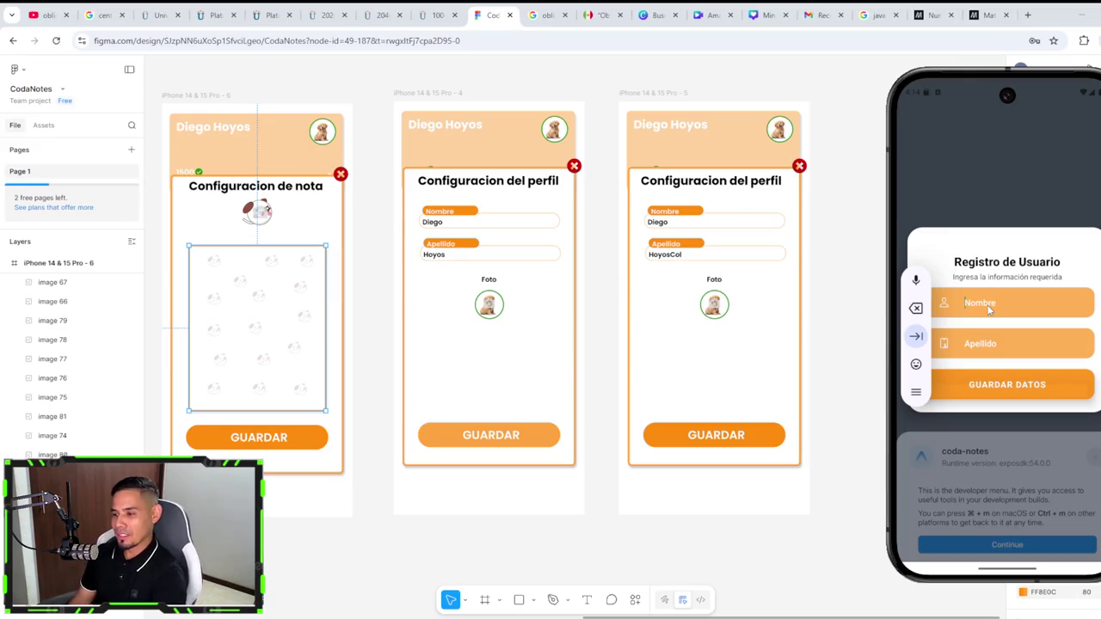
# Step: Fill in the user's first name and last name on the Registro de Usuario form and save
pyautogui.hscroll(-5, 528, 479)
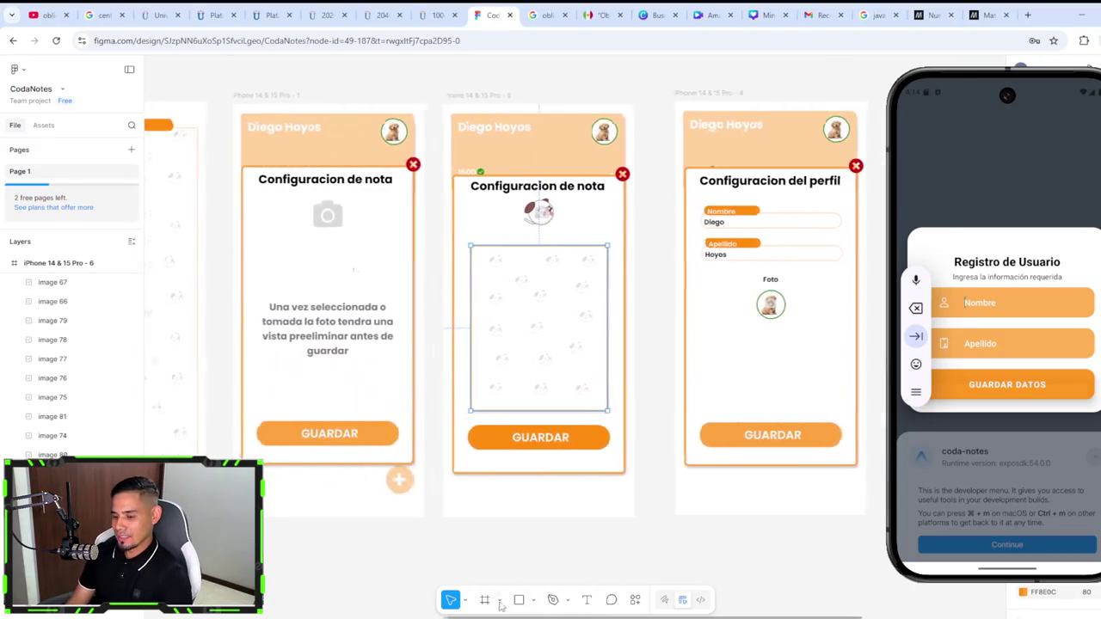
pyautogui.hscroll(-10, 330, 579)
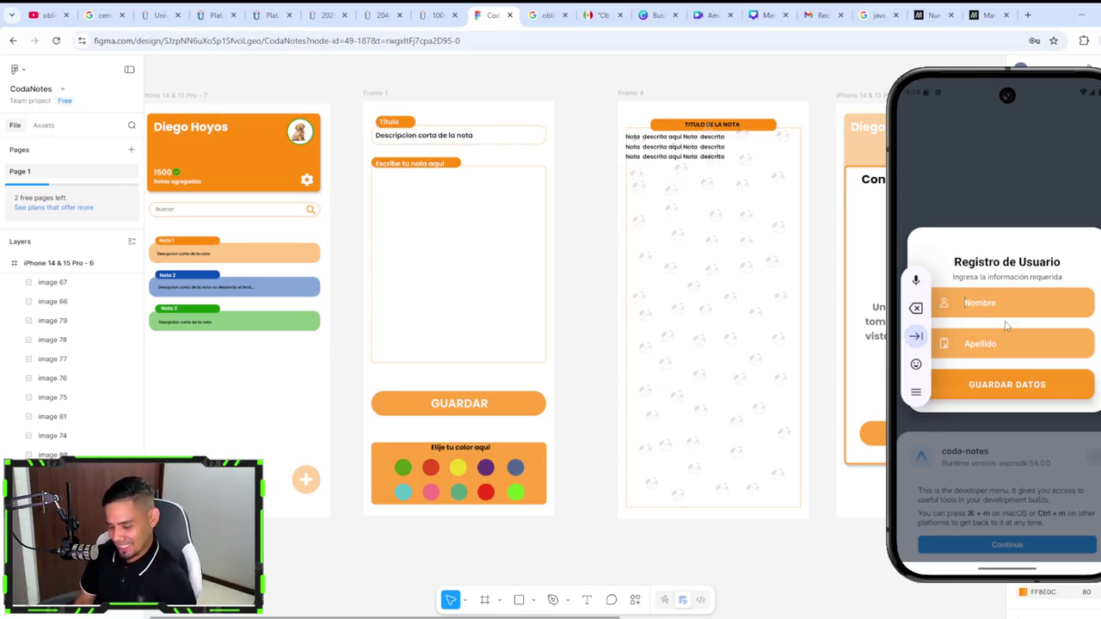
pyautogui.hotkey('shift', 'd')
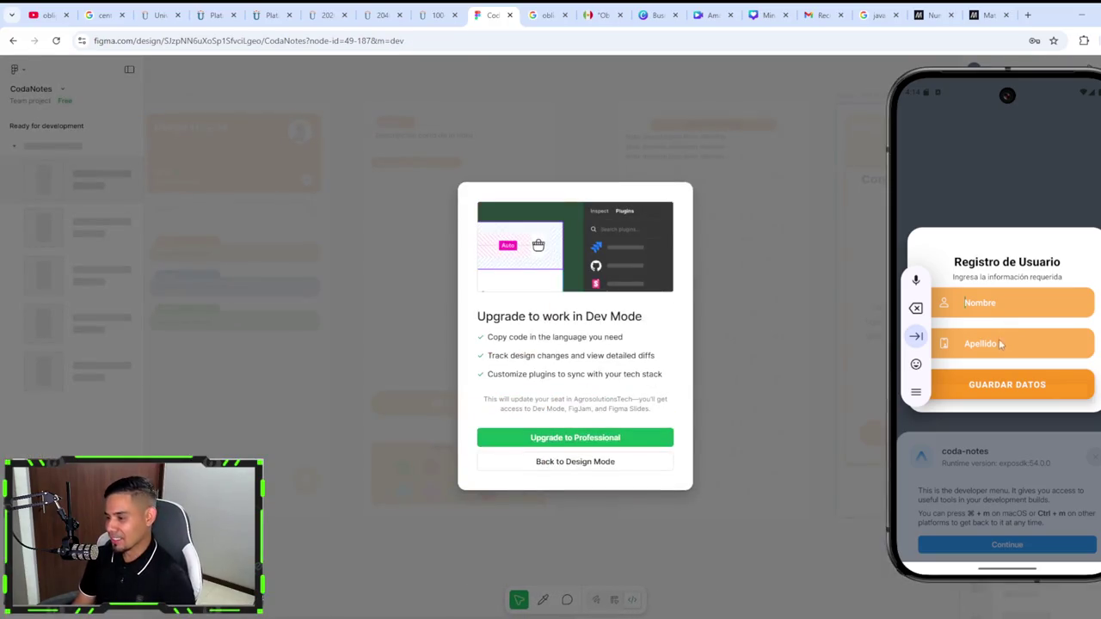
pyautogui.click(979, 303)
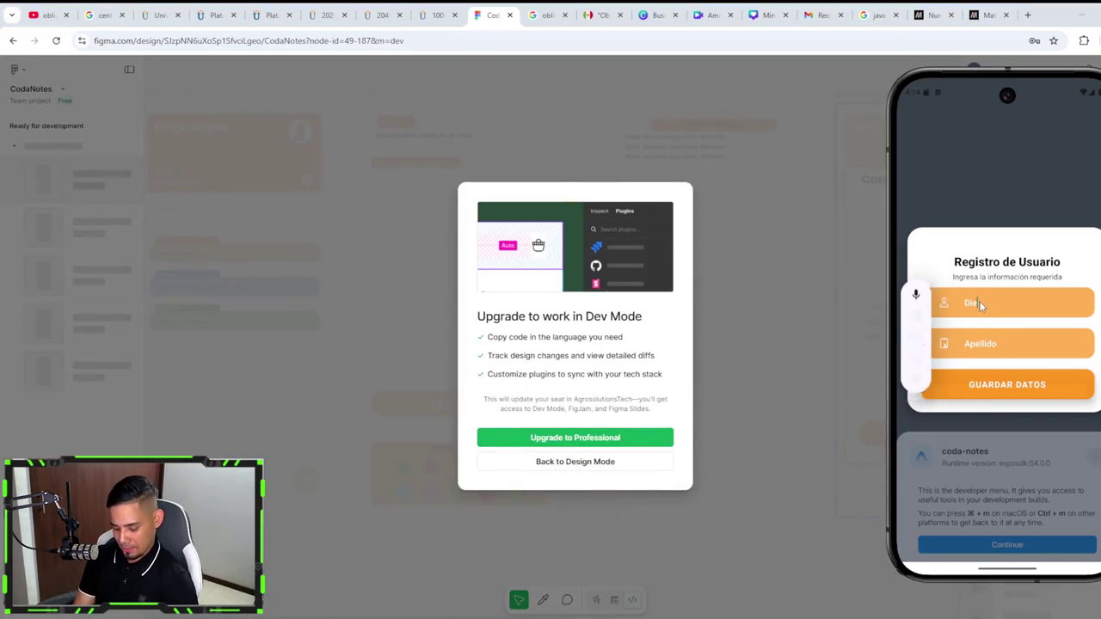
pyautogui.write('Diego')
pyautogui.click(976, 343)
pyautogui.write('Ho')
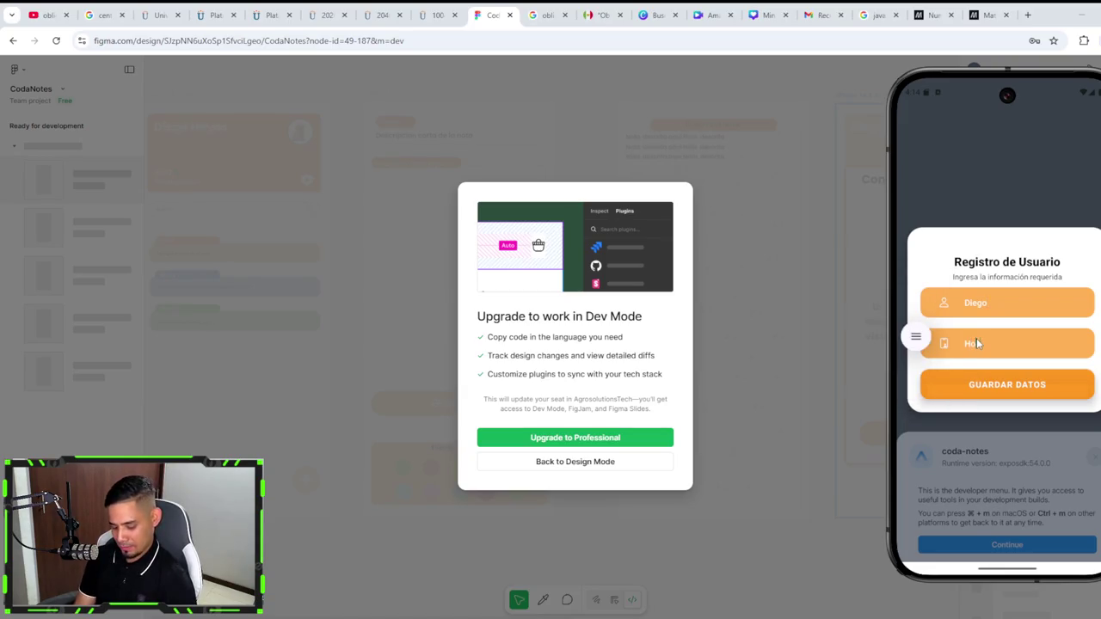
pyautogui.write('yos')
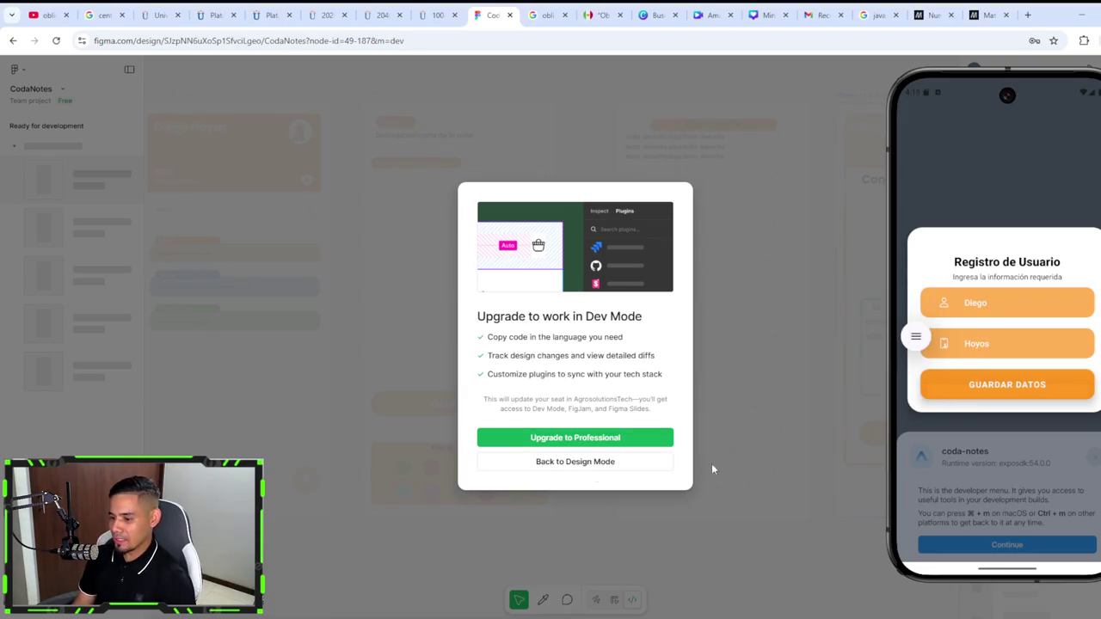
pyautogui.click(644, 465)
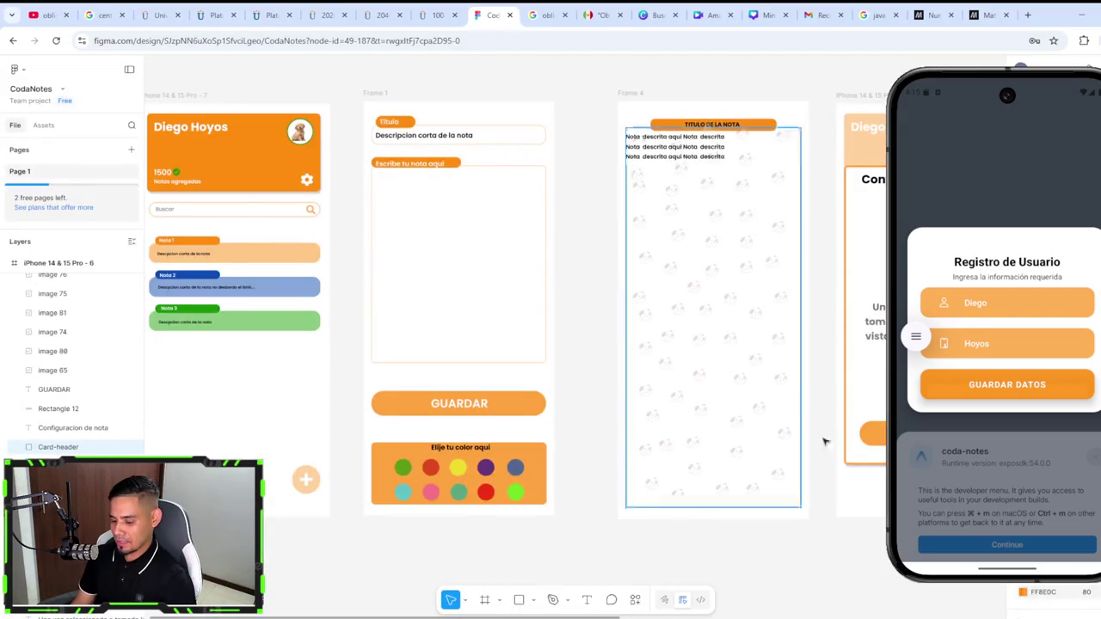
pyautogui.click(1009, 386)
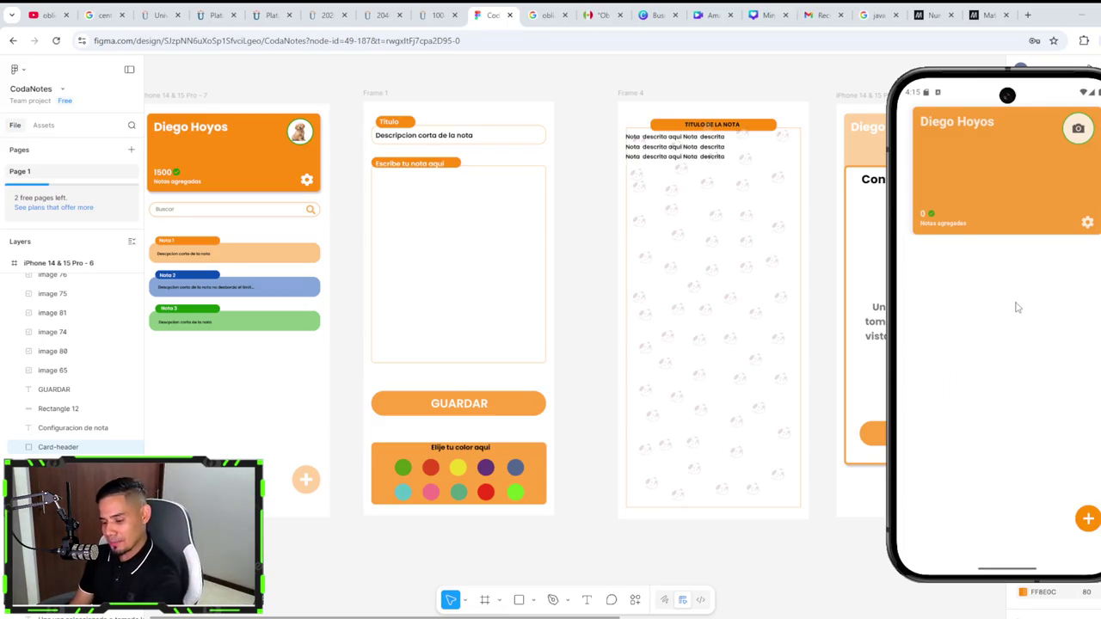
# Step: Create and save a dark green note titled 'Nota 1' with description 'Probando nota 1'
pyautogui.click(1088, 520)
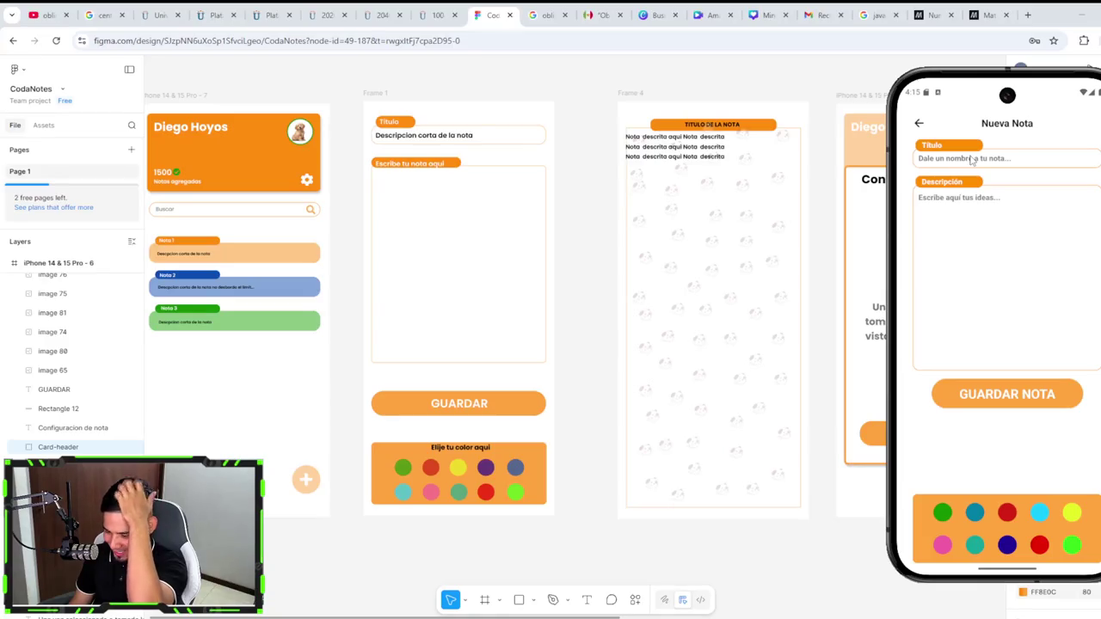
pyautogui.click(973, 161)
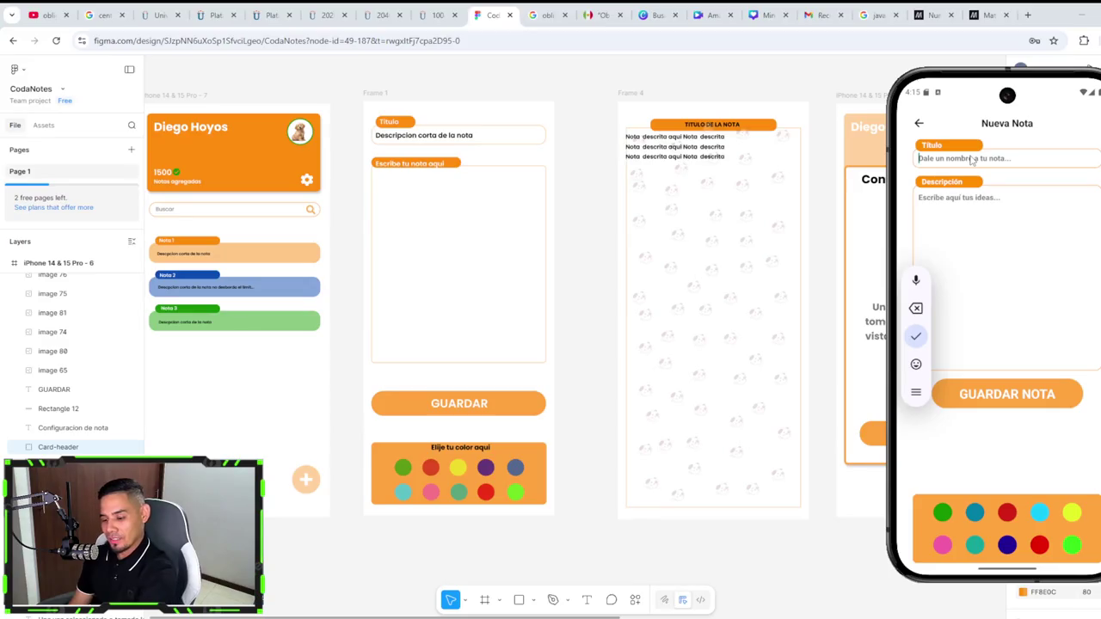
pyautogui.write('Nota 1')
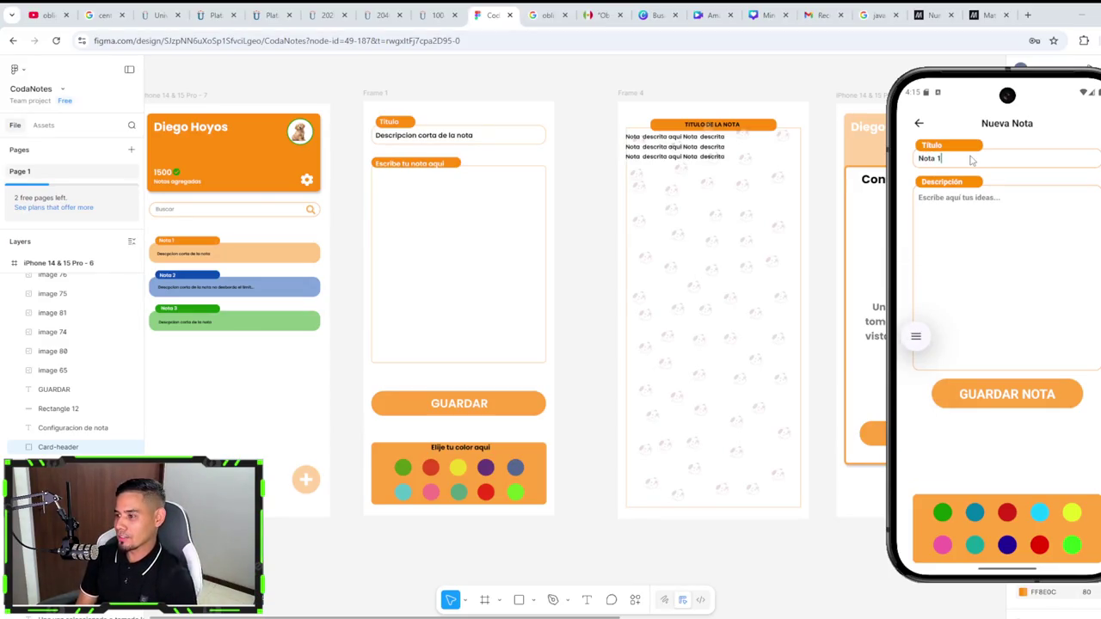
pyautogui.click(960, 217)
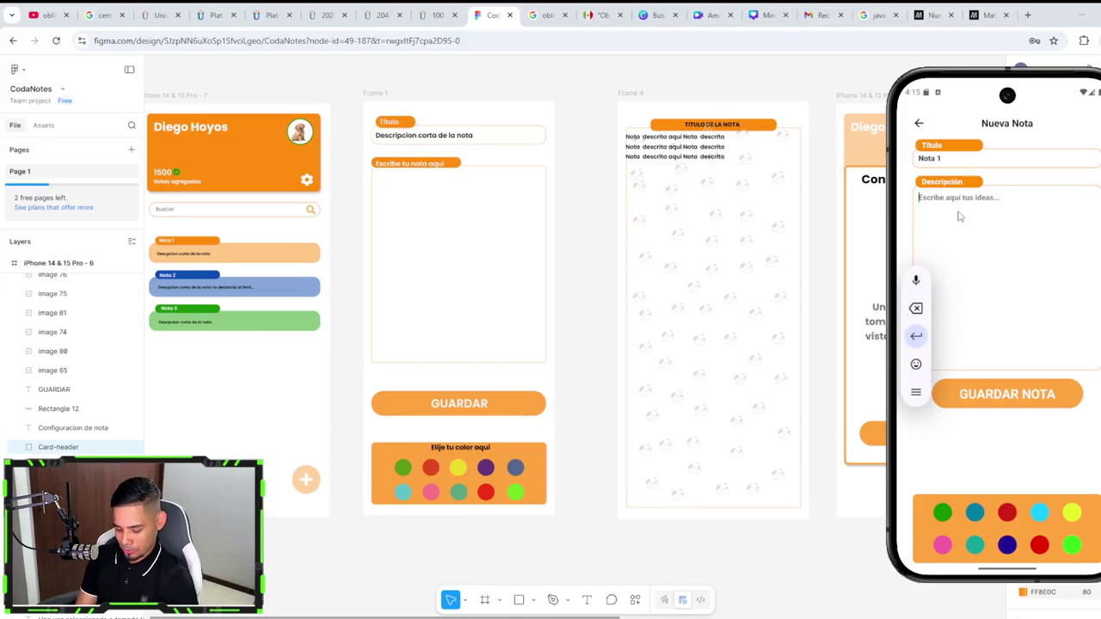
pyautogui.write('Prob')
pyautogui.press('BackSpace')
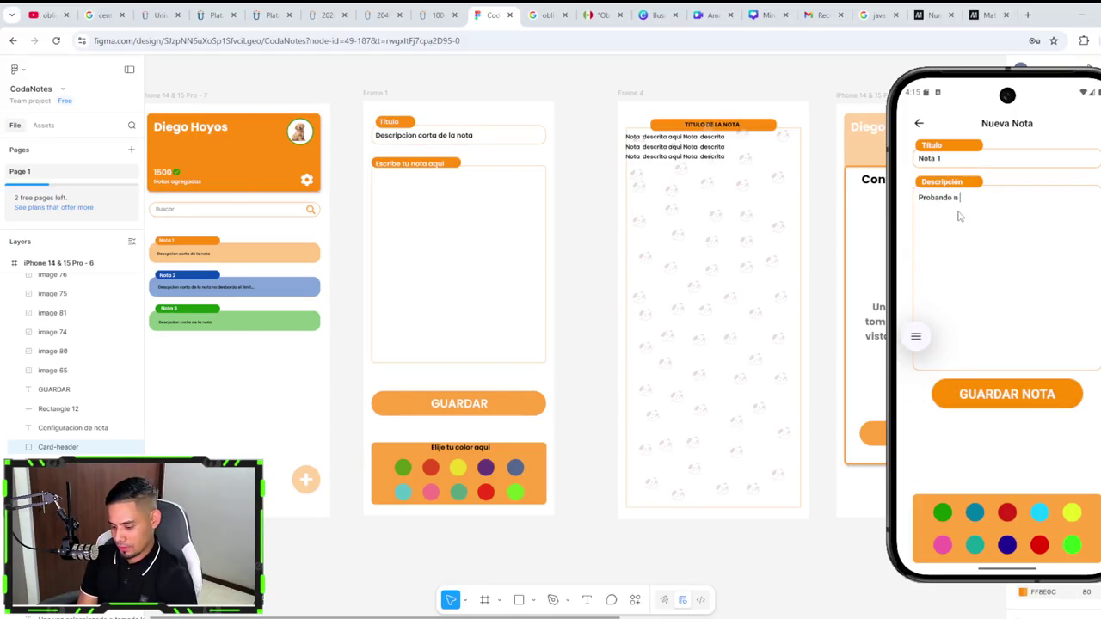
pyautogui.write('1')
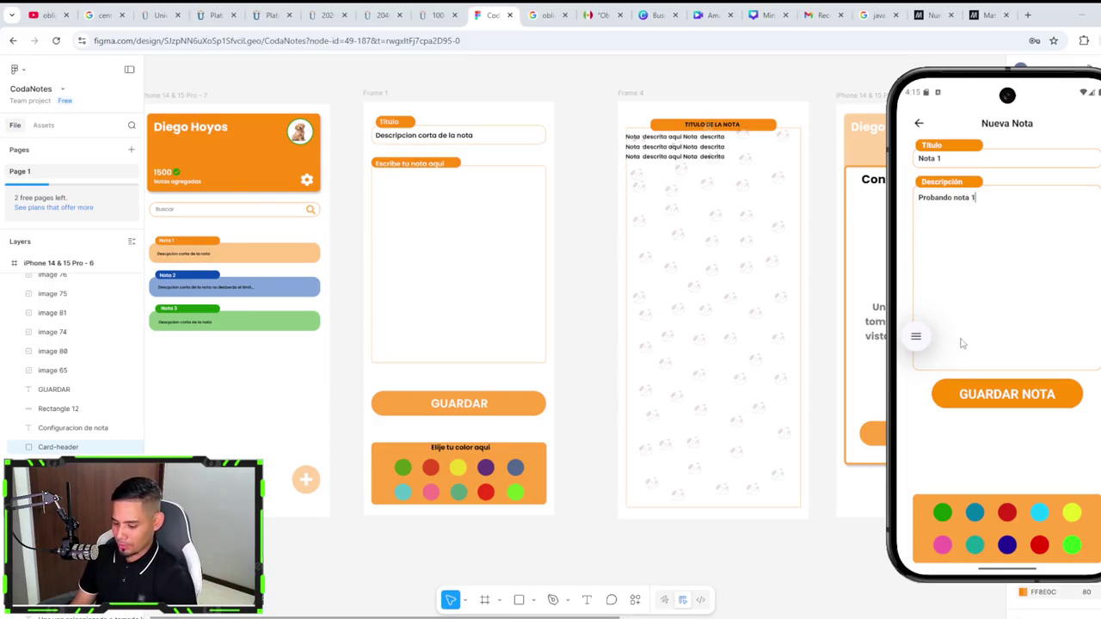
pyautogui.click(1071, 546)
pyautogui.click(943, 513)
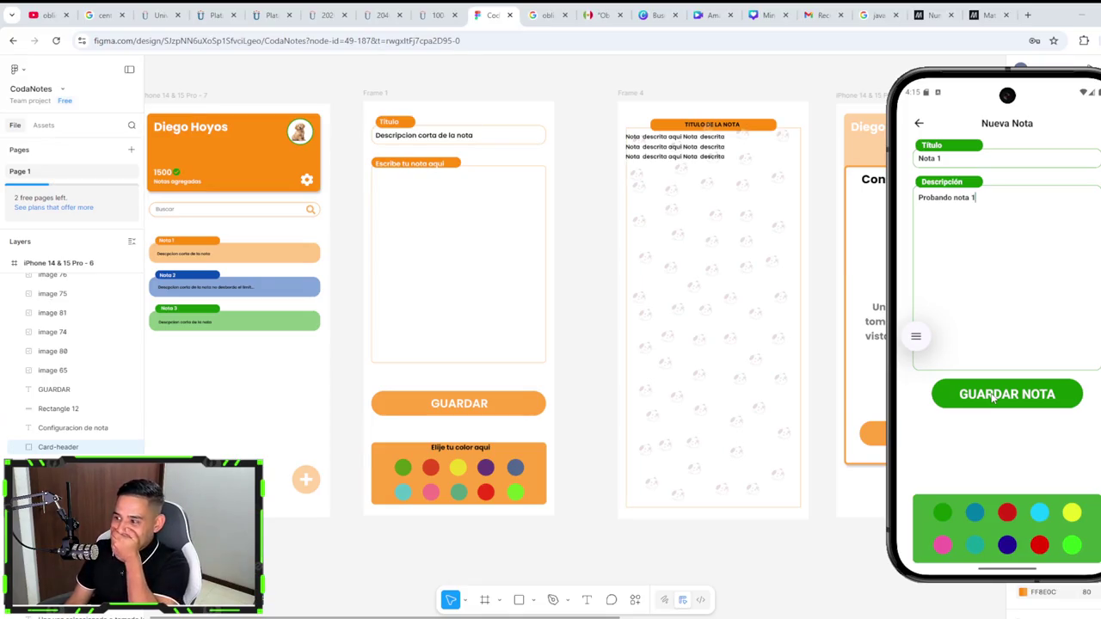
pyautogui.click(993, 398)
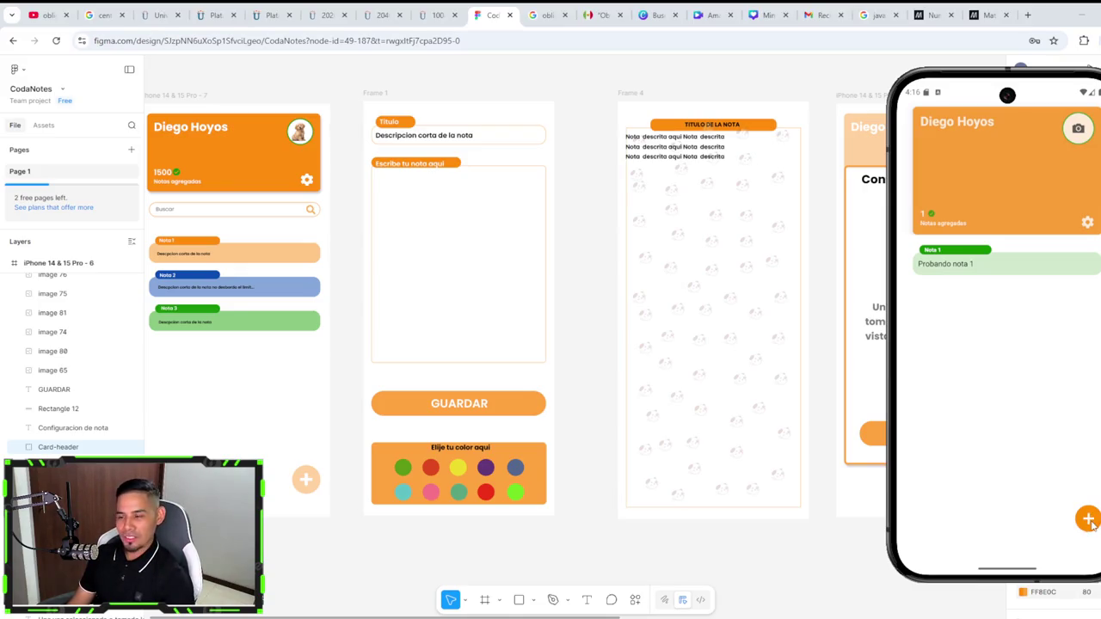
# Step: Create and save a red note titled 'Nota 2' with description 'Esta es nota 2'
pyautogui.click(1089, 520)
pyautogui.click(992, 167)
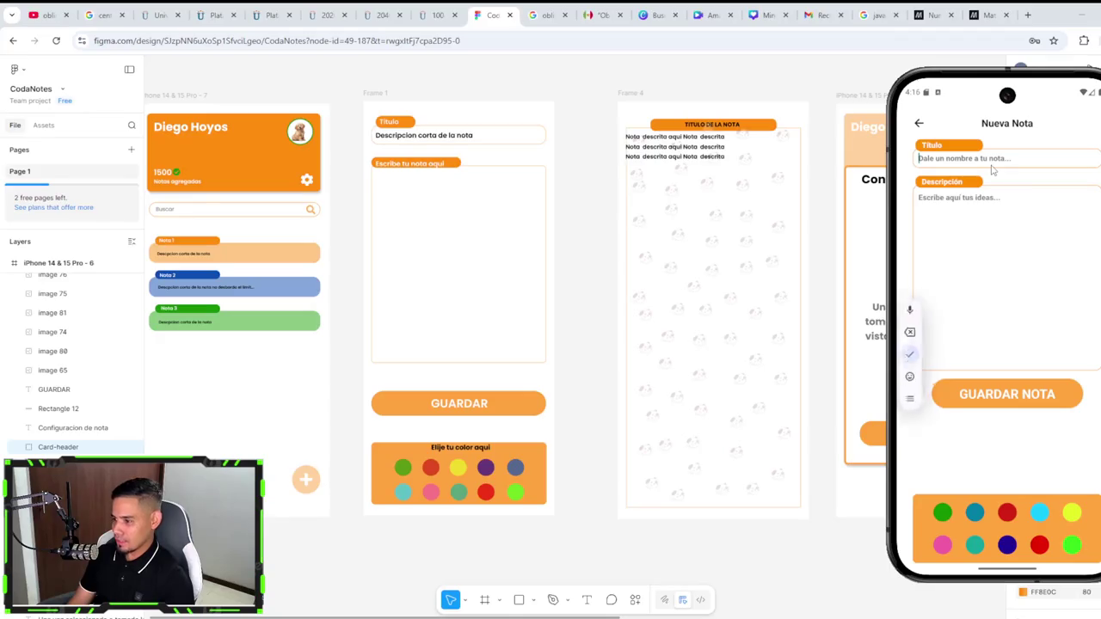
pyautogui.write('Nota 2')
pyautogui.click(976, 218)
pyautogui.write('Est')
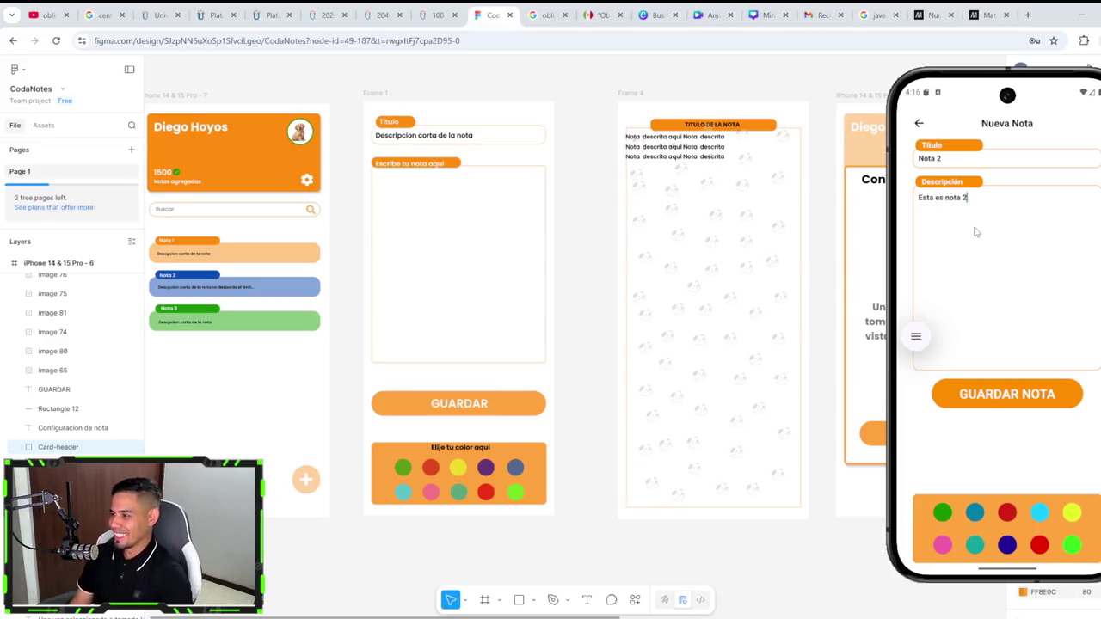
pyautogui.click(1006, 513)
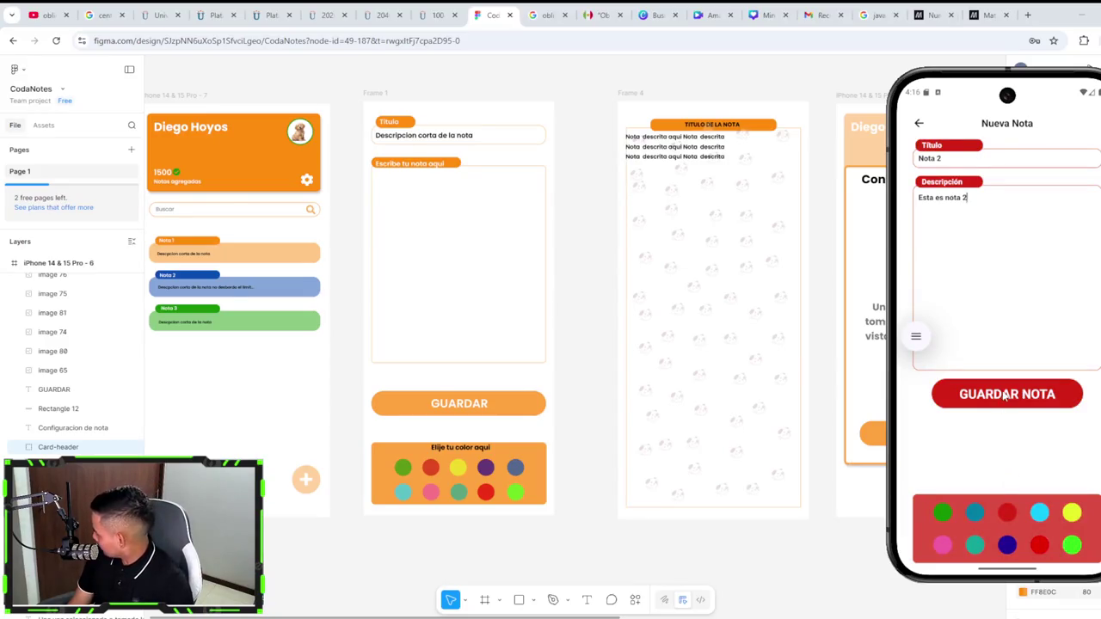
pyautogui.click(1004, 394)
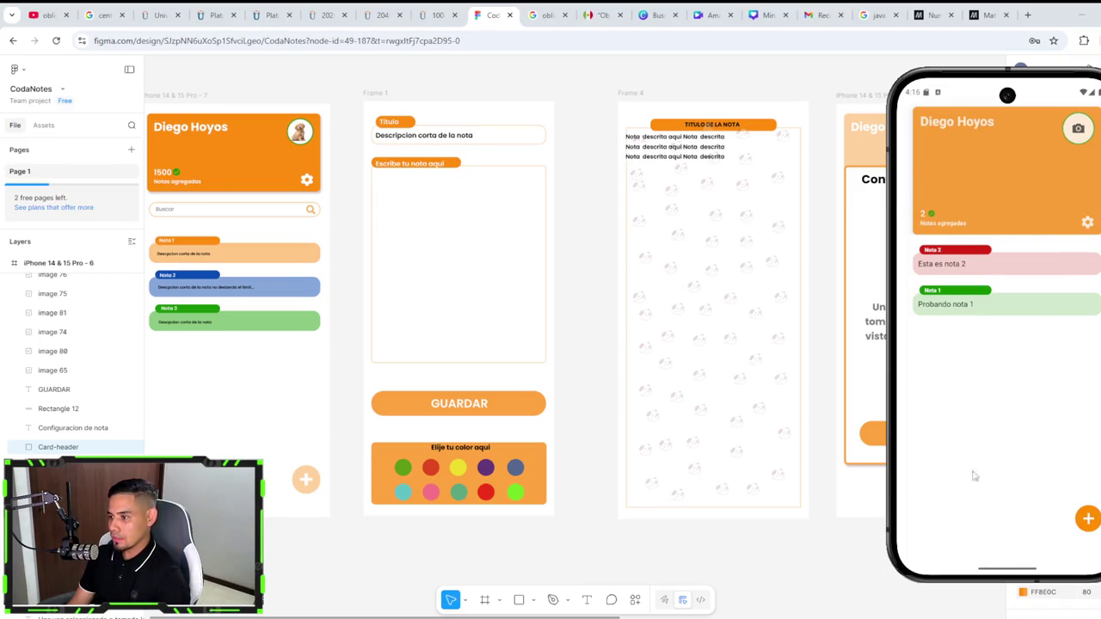
pyautogui.click(827, 616)
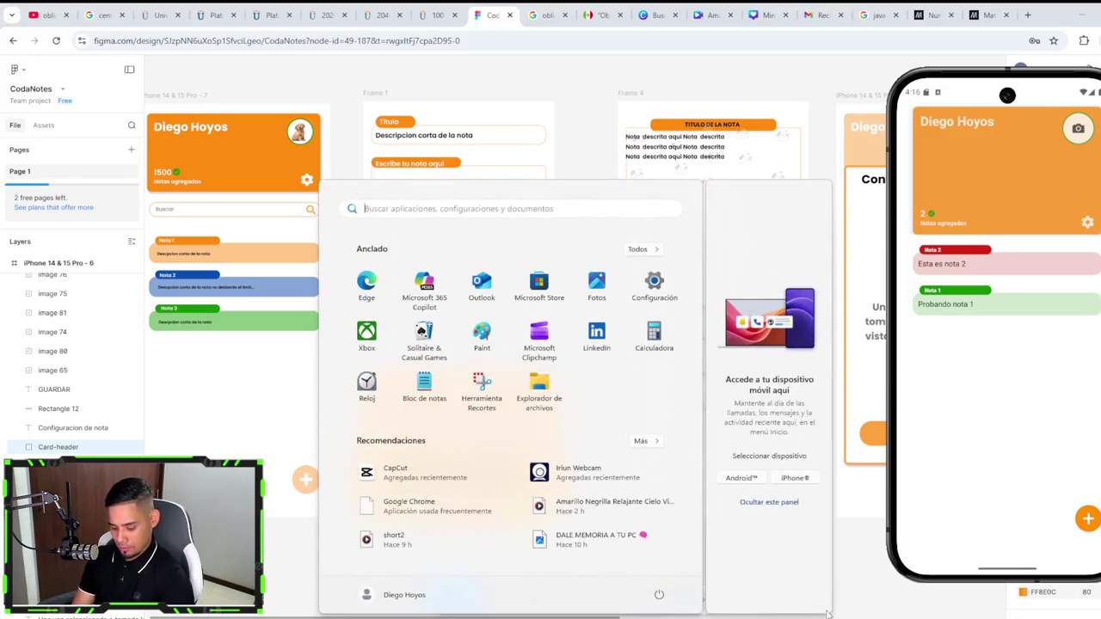
# Step: Launch Magnifier via a 'lupa' search, open Nota 2's settings, and zoom back out
pyautogui.write('lupa')
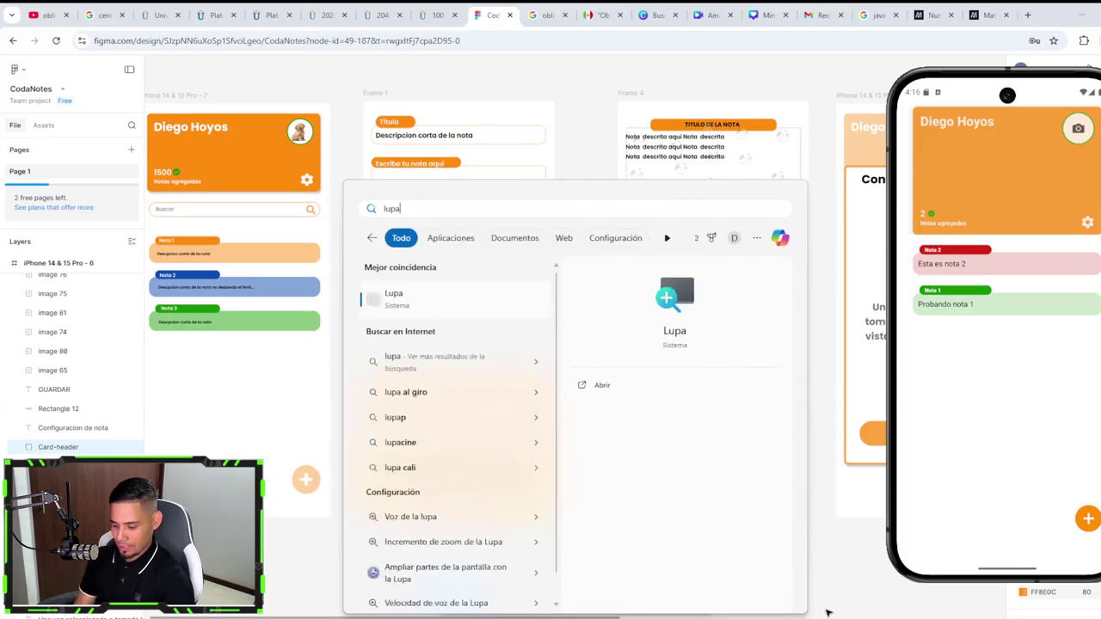
pyautogui.click(426, 314)
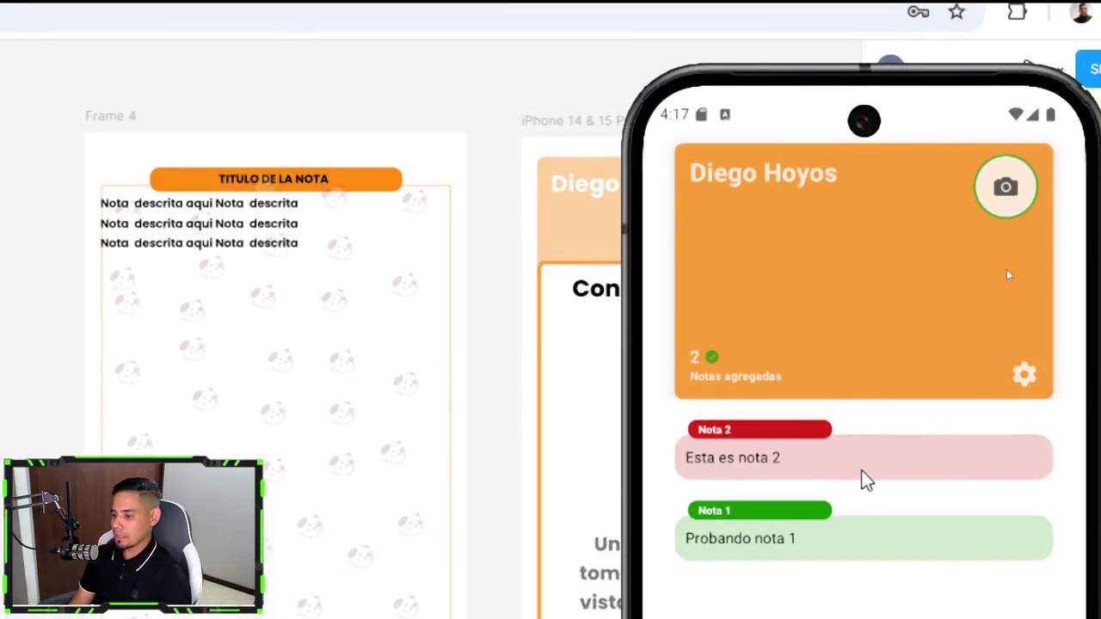
pyautogui.click(873, 465)
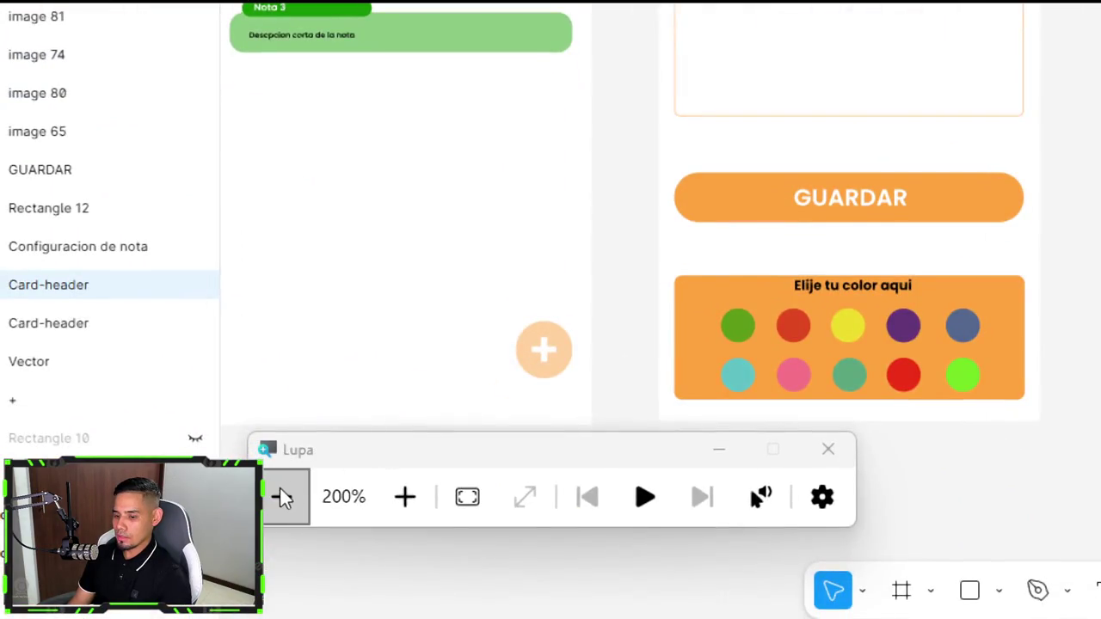
pyautogui.click(278, 496)
# Step: Grant one-time camera access, capture a photo for Nota 2's settings, save, then open Nota 2
pyautogui.click(1007, 227)
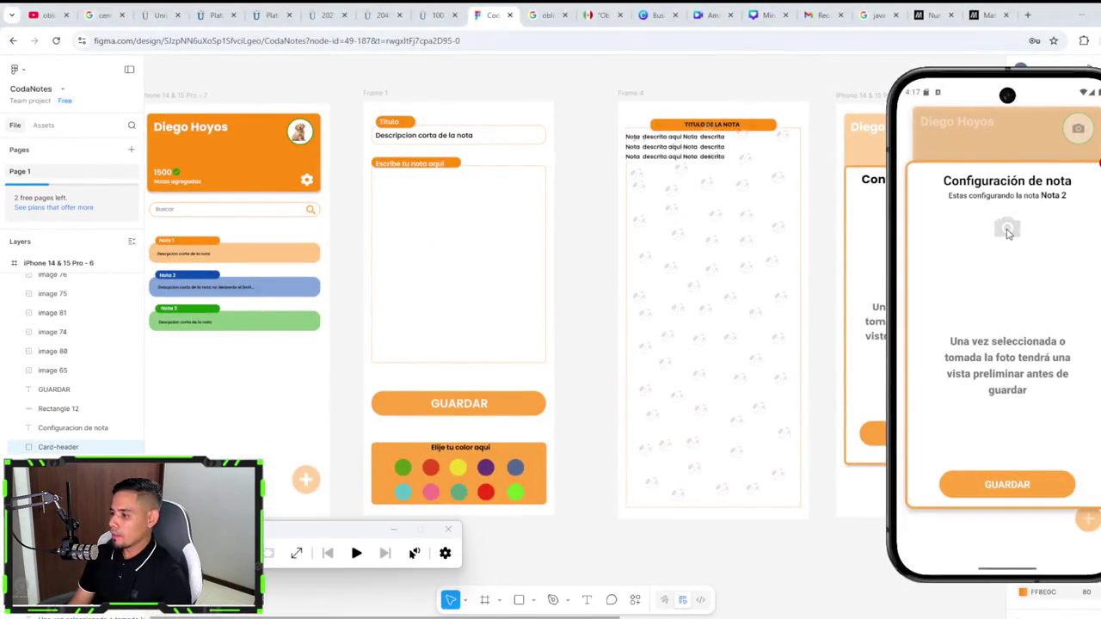
pyautogui.click(976, 340)
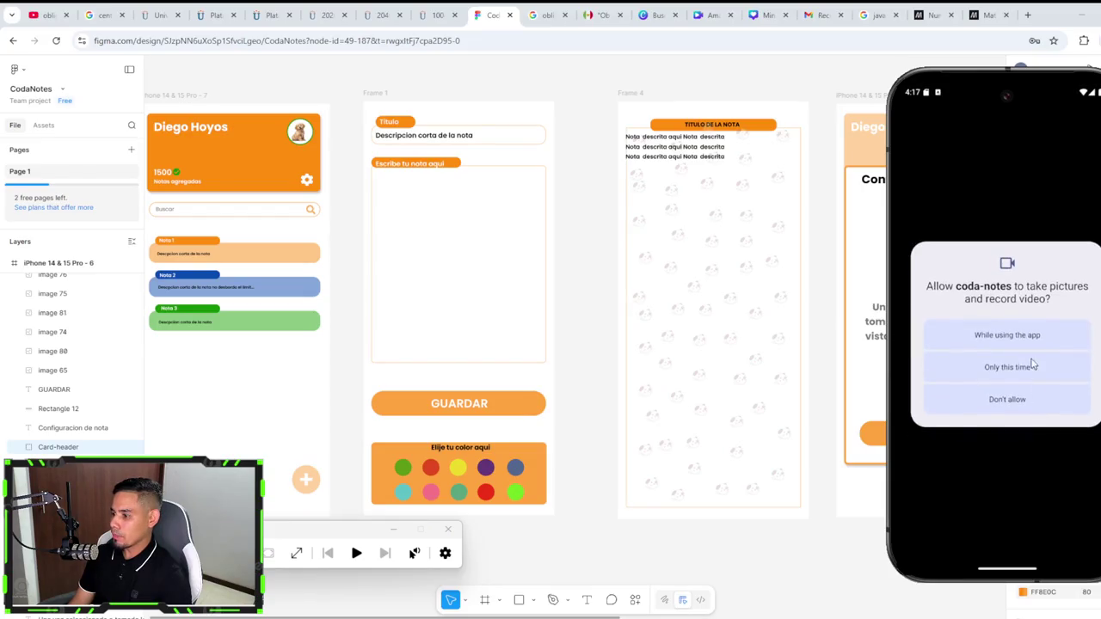
pyautogui.click(1008, 336)
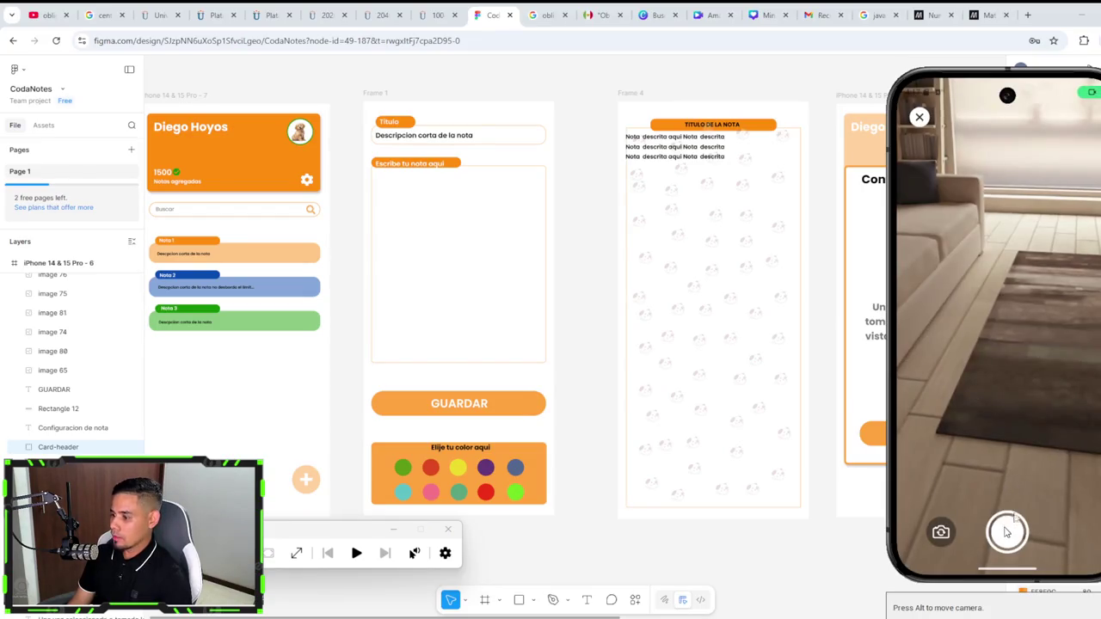
pyautogui.press('alt')
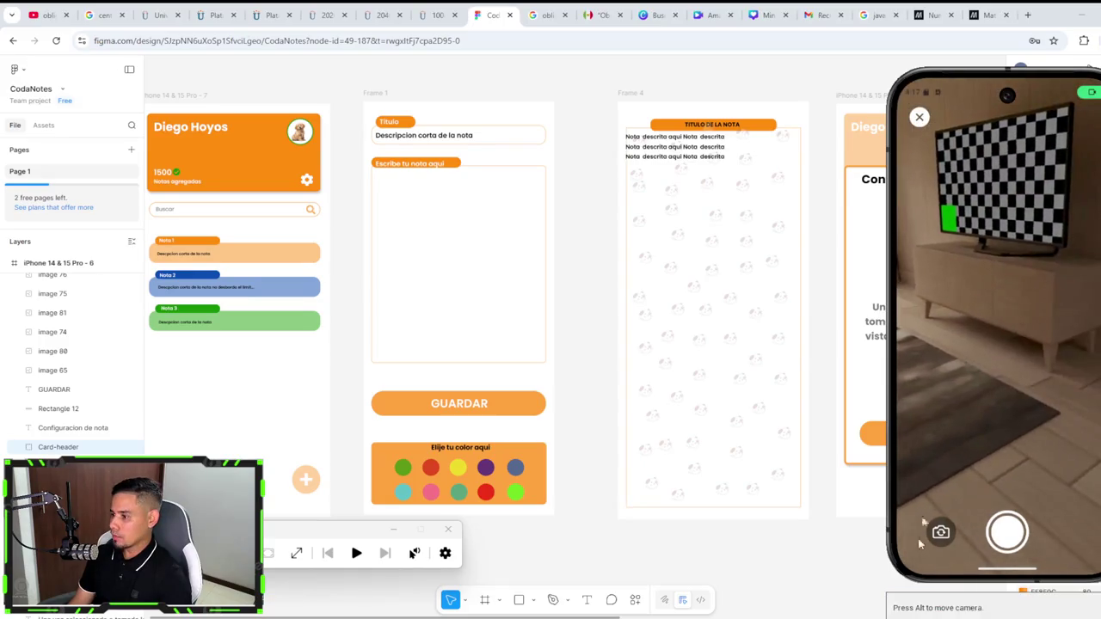
pyautogui.click(1015, 535)
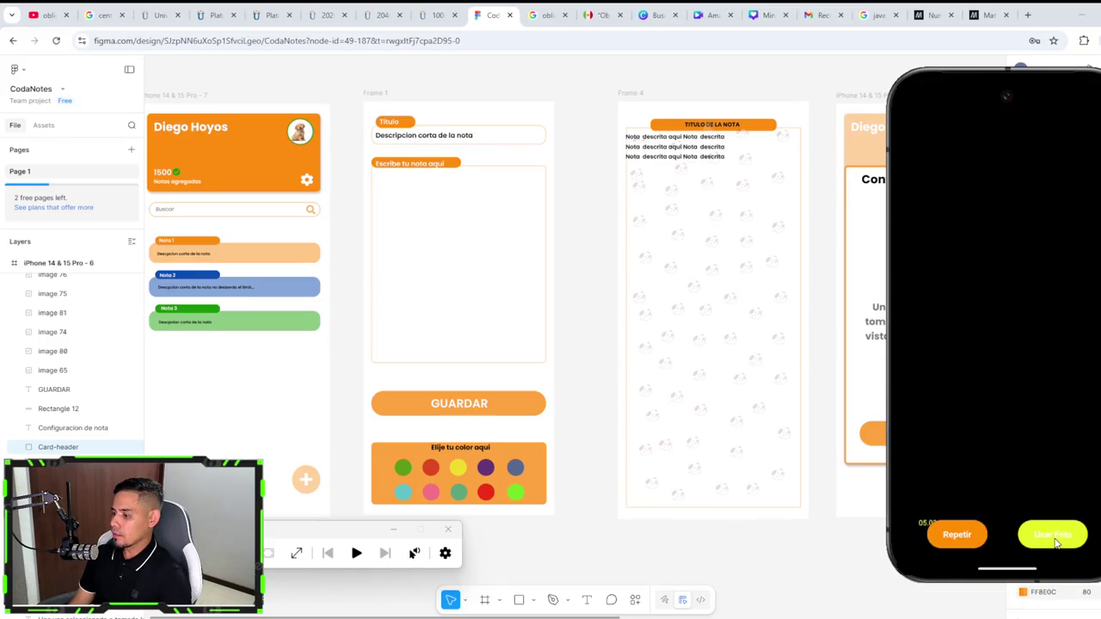
pyautogui.click(1054, 535)
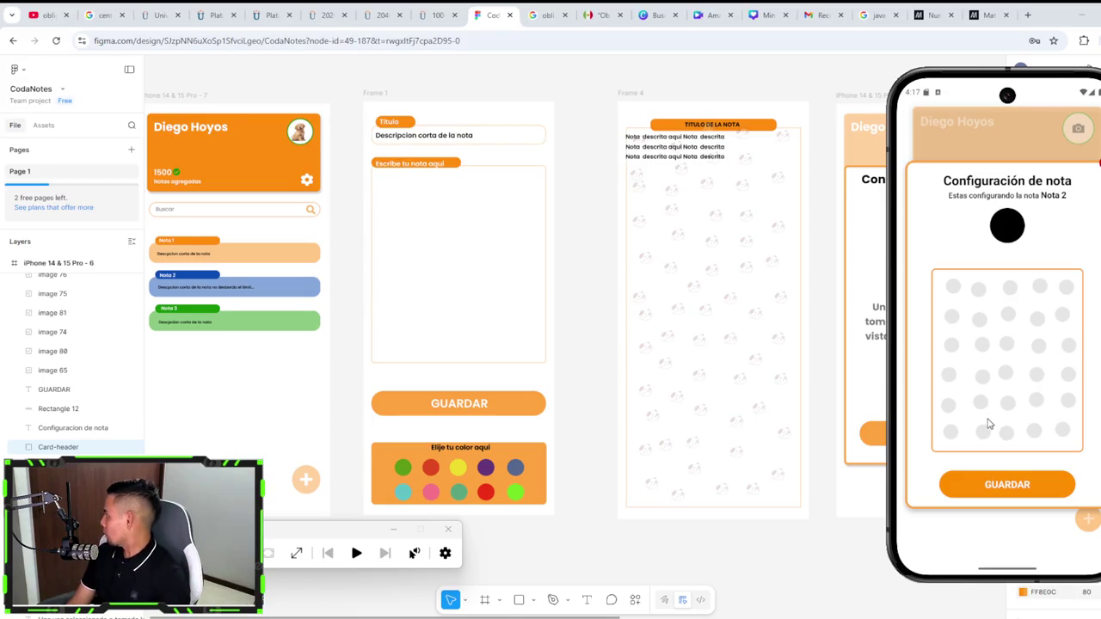
pyautogui.click(1017, 487)
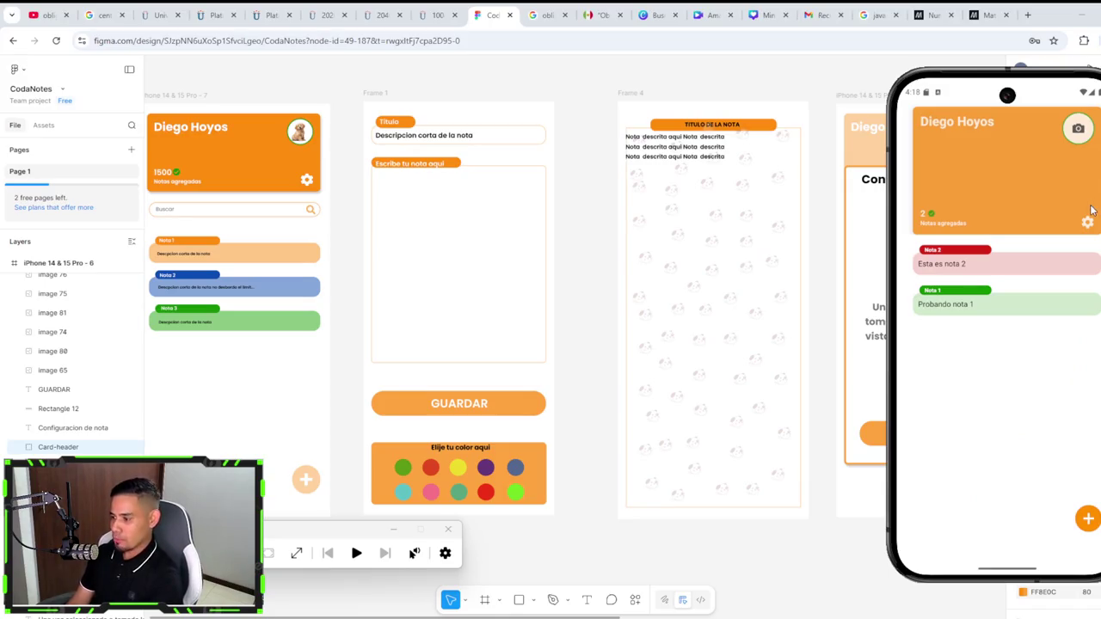
pyautogui.click(998, 269)
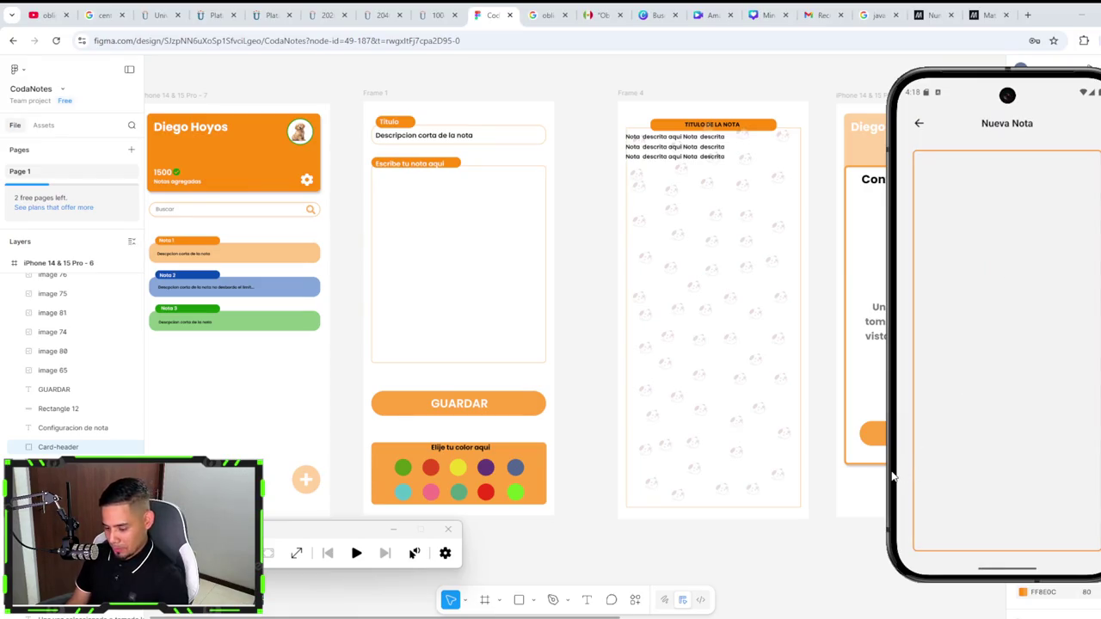
# Step: Paste the photo path from the terminal log over line 11's image uri and save the file
pyautogui.hotkey('alt', 'Tab')
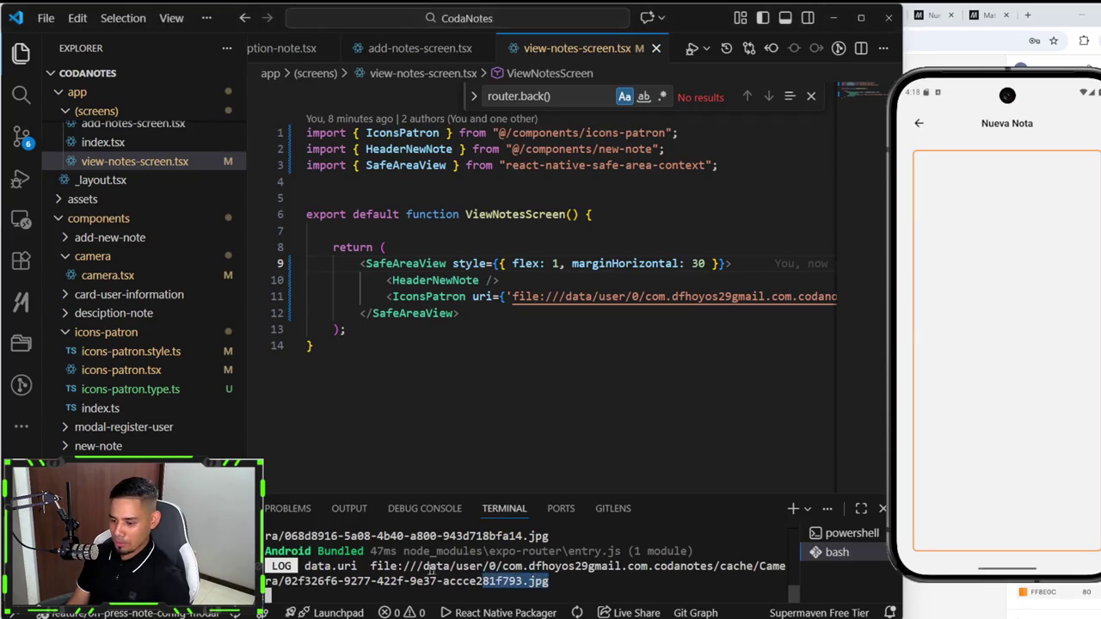
pyautogui.moveTo(548, 583); pyautogui.dragTo(366, 568)
pyautogui.hotkey('ctrl', 'c')
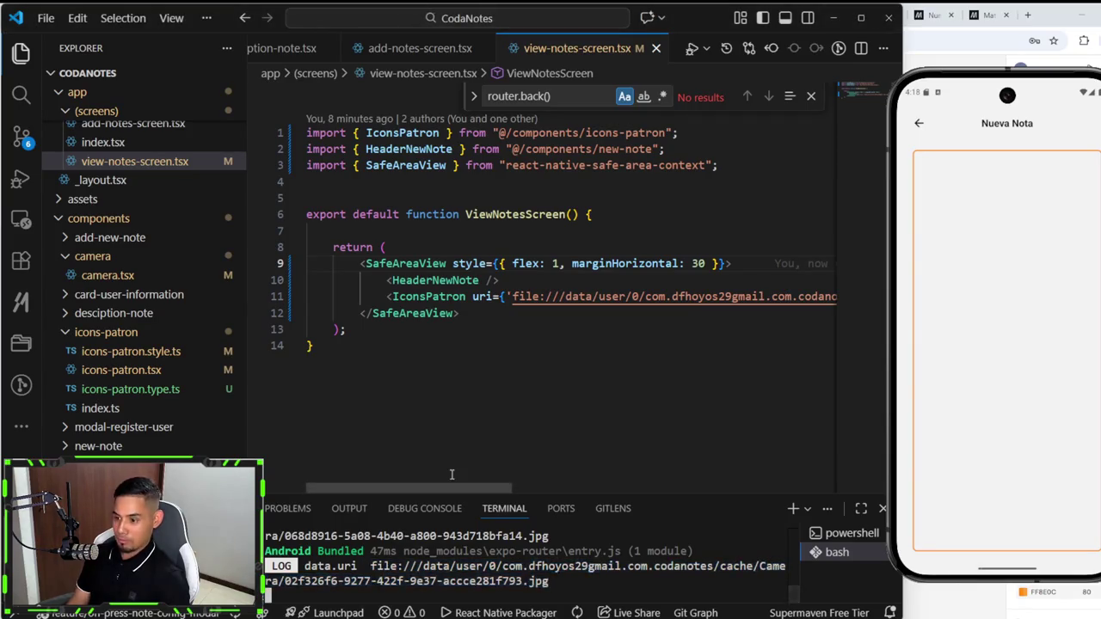
pyautogui.moveTo(495, 490); pyautogui.dragTo(705, 443)
pyautogui.moveTo(531, 296)
pyautogui.mouseDown()
pyautogui.moveTo(344, 296)
pyautogui.moveTo(398, 298)
pyautogui.mouseUp()
pyautogui.hotkey('ctrl', 'v')
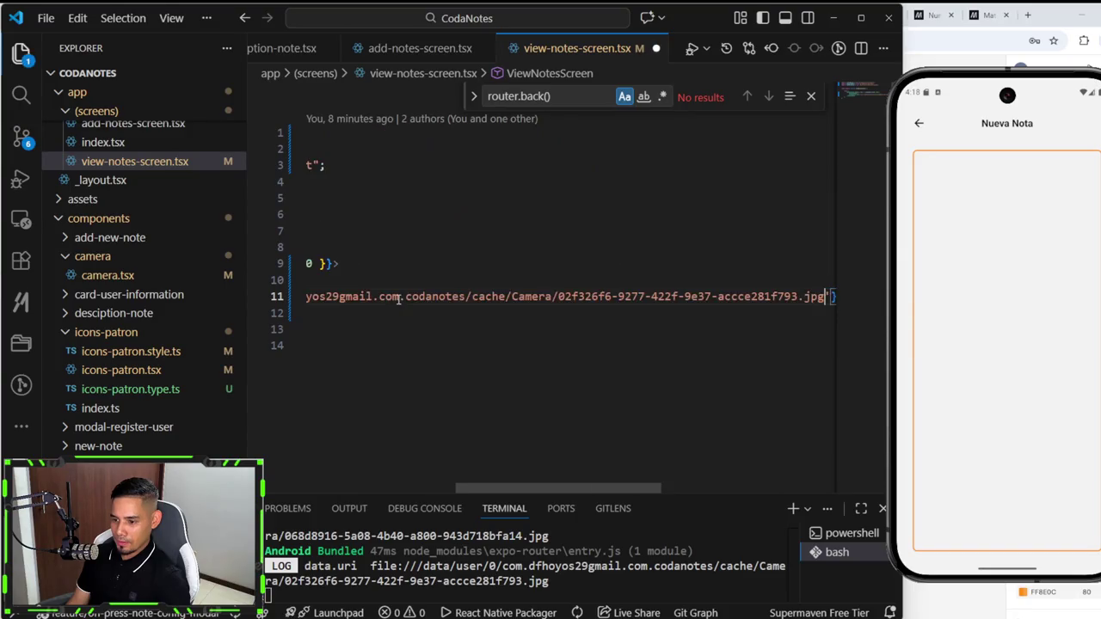
pyautogui.hotkey('ctrl', 's')
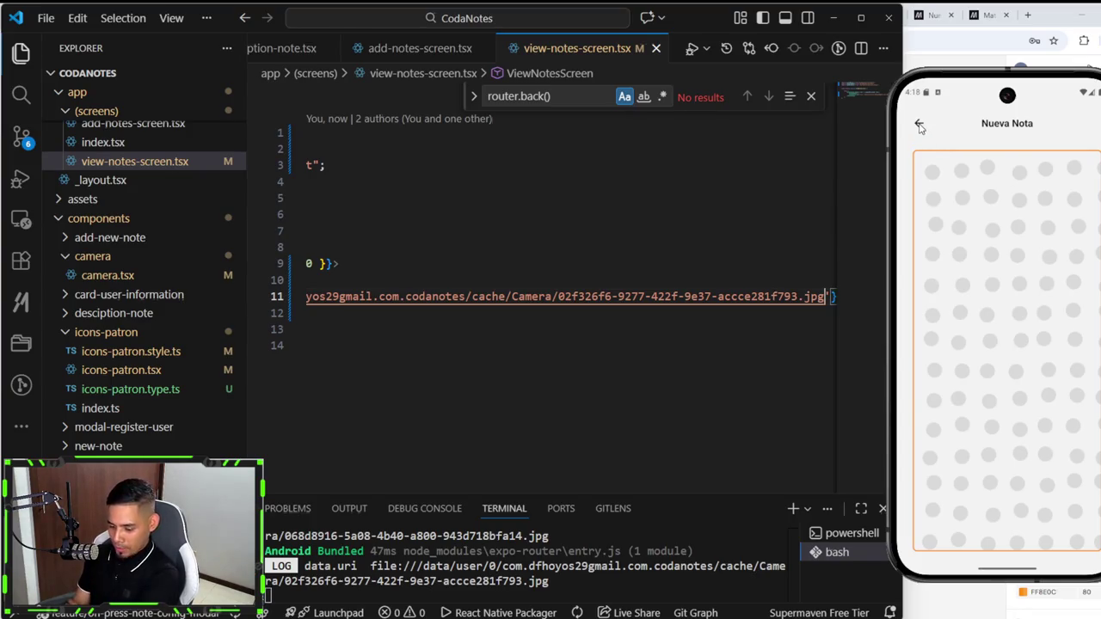
pyautogui.click(919, 125)
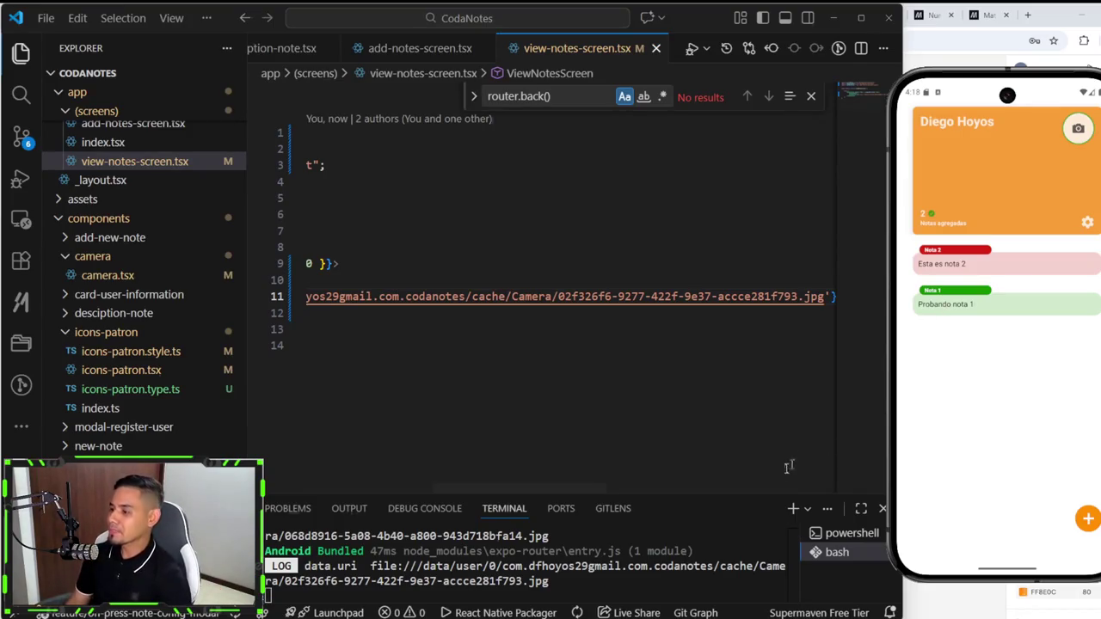
# Step: Open the app's note settings dialog and compare it with the Figma settings mockups
pyautogui.click(1089, 222)
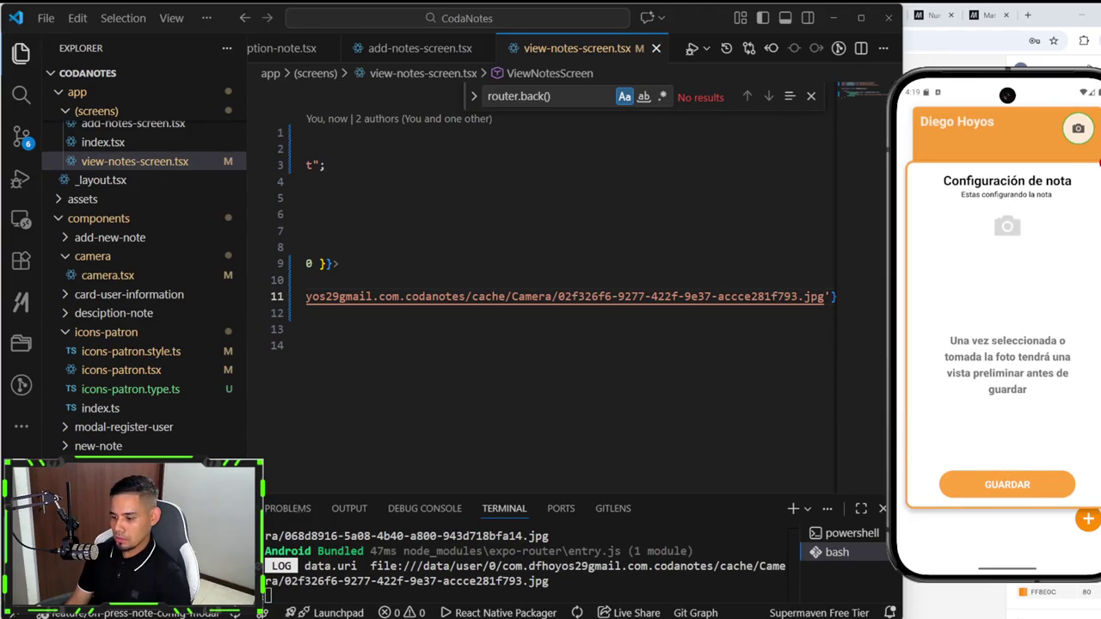
pyautogui.hotkey('alt', 'Tab')
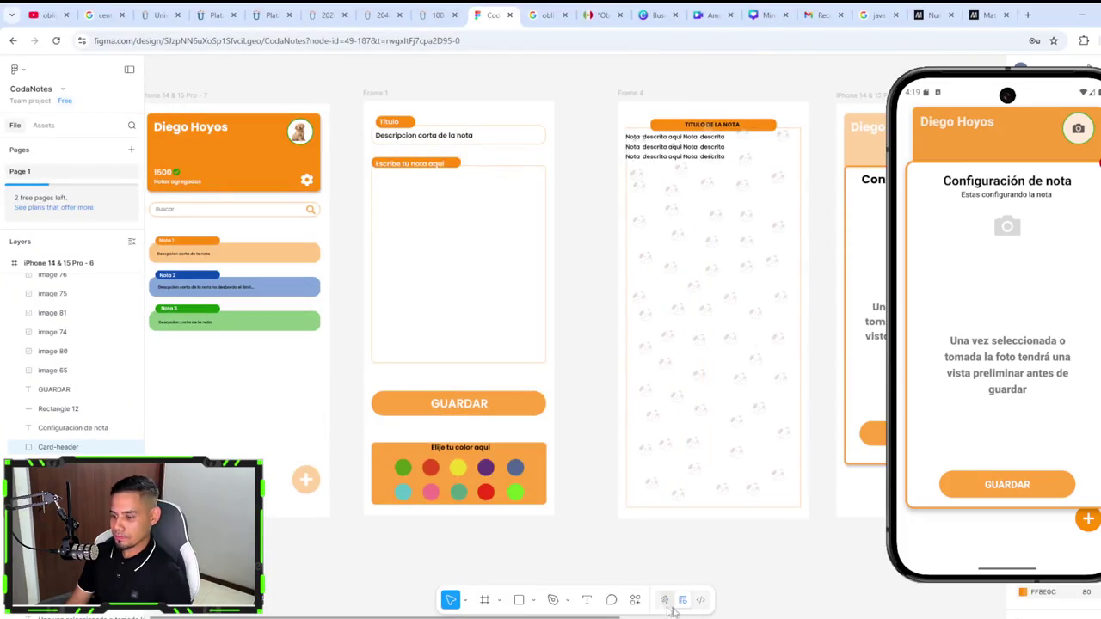
pyautogui.moveTo(671, 616)
pyautogui.mouseDown()
pyautogui.moveTo(976, 602)
pyautogui.moveTo(1083, 582)
pyautogui.mouseUp()
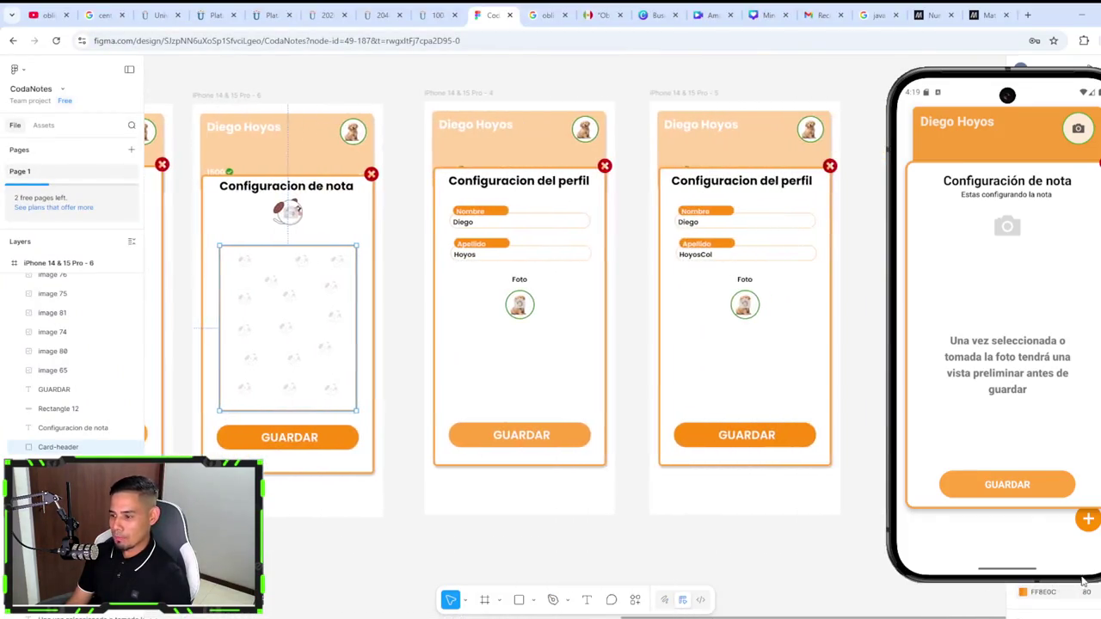
pyautogui.scroll(3, 661, 399)
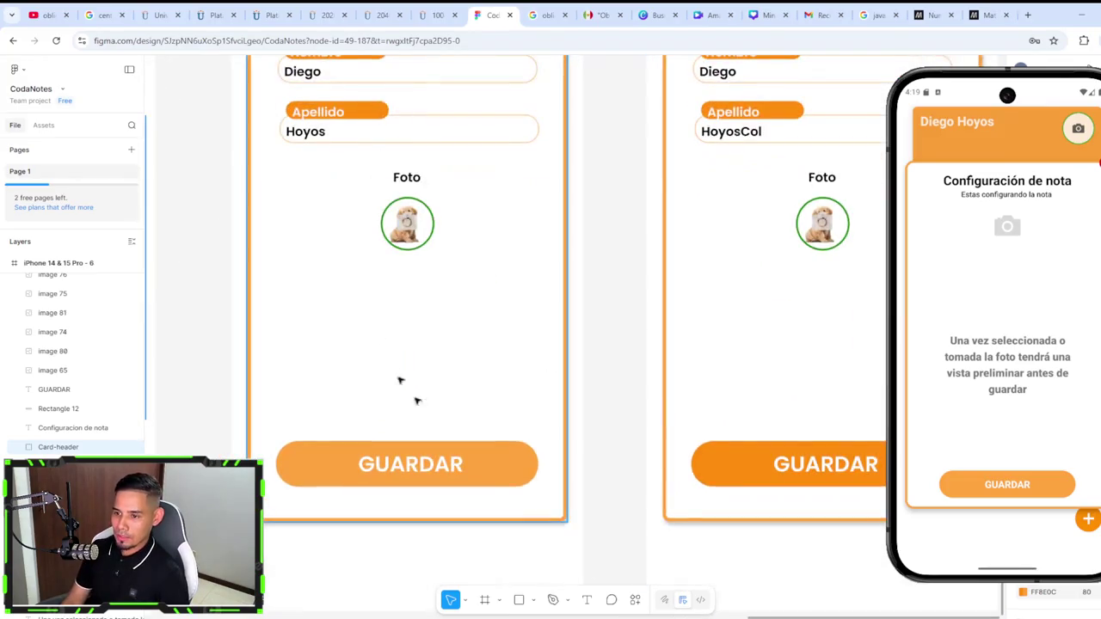
pyautogui.scroll(-2, 417, 400)
pyautogui.scroll(-1, 419, 334)
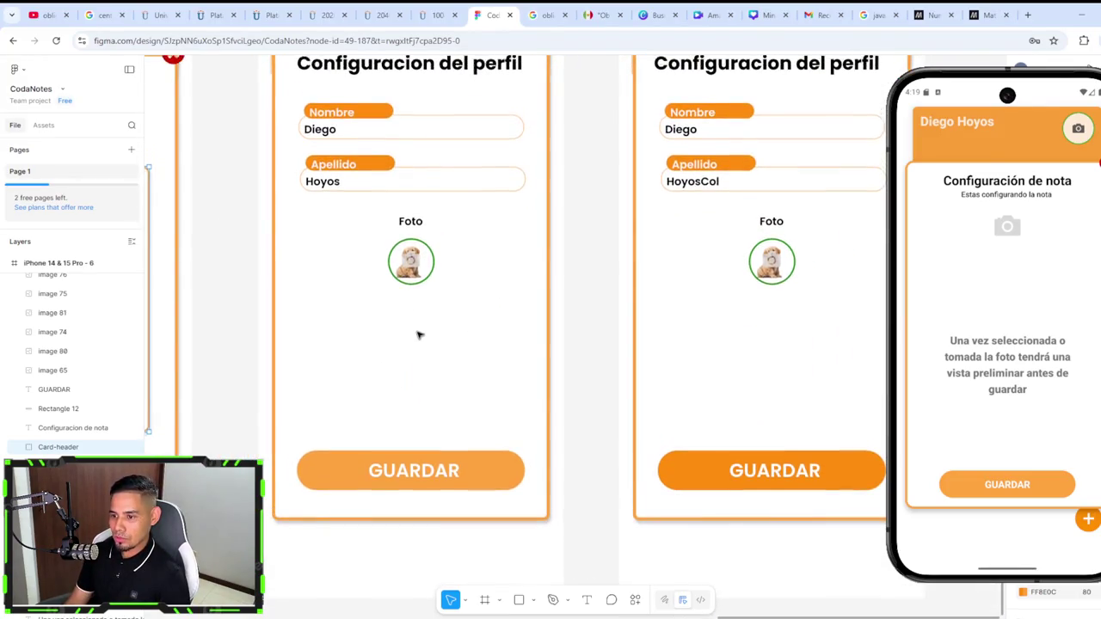
pyautogui.scroll(1, 419, 335)
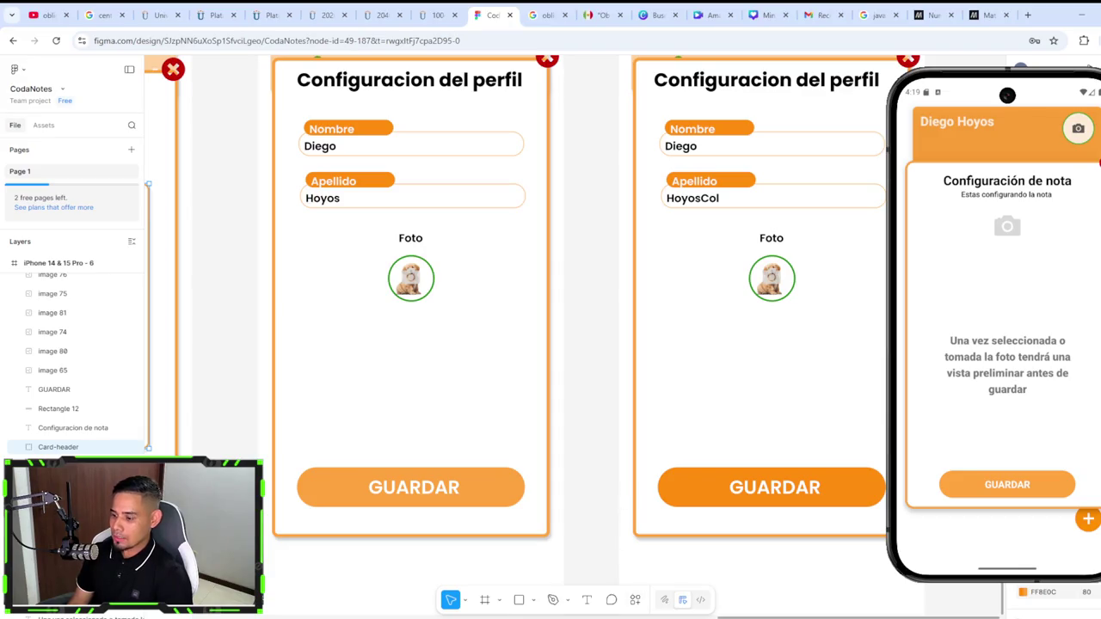
# Step: Pan across the Figma frames, then open Nota 2 to view its dotted pattern background
pyautogui.hscroll(-5, 462, 471)
pyautogui.hscroll(-5, 462, 472)
pyautogui.hscroll(-3, 462, 472)
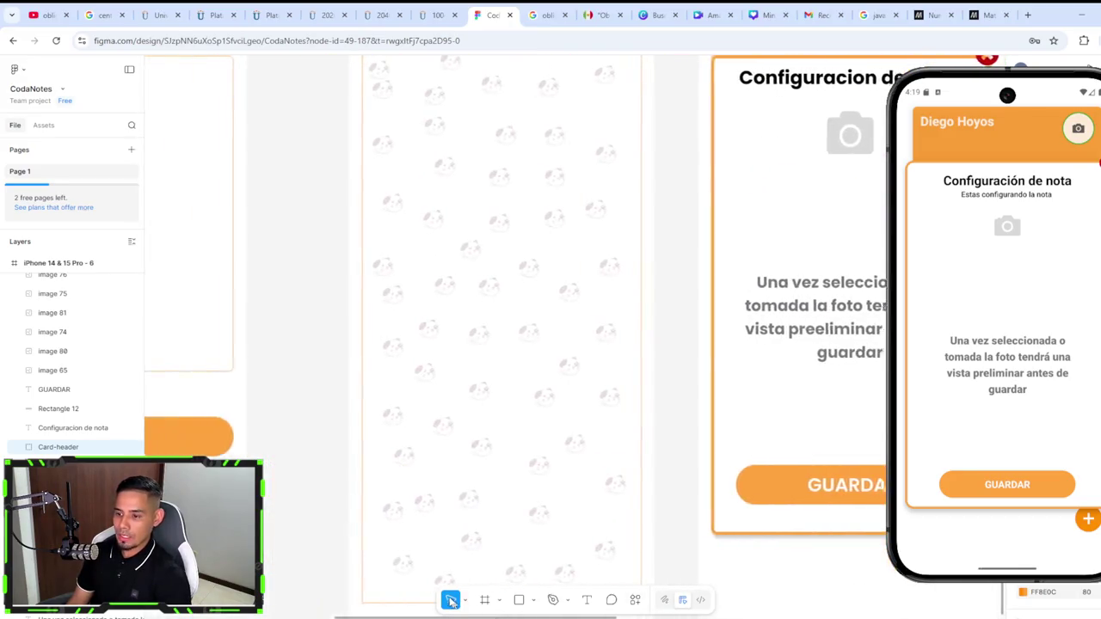
pyautogui.hscroll(-3, 462, 471)
pyautogui.scroll(1, 462, 471)
pyautogui.scroll(1, 462, 471)
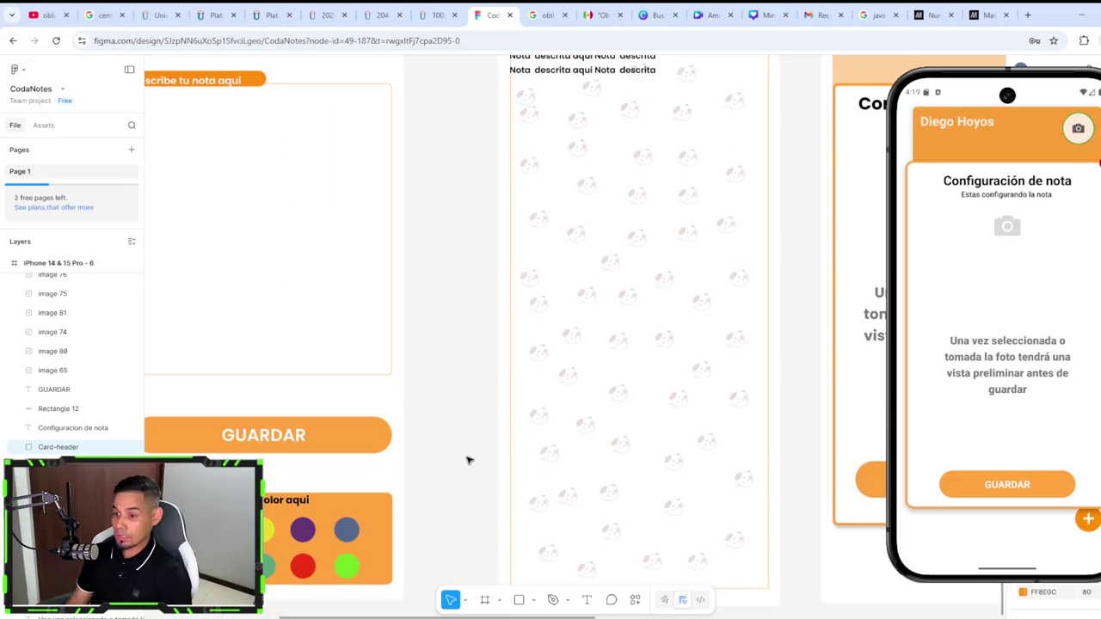
pyautogui.scroll(1, 465, 464)
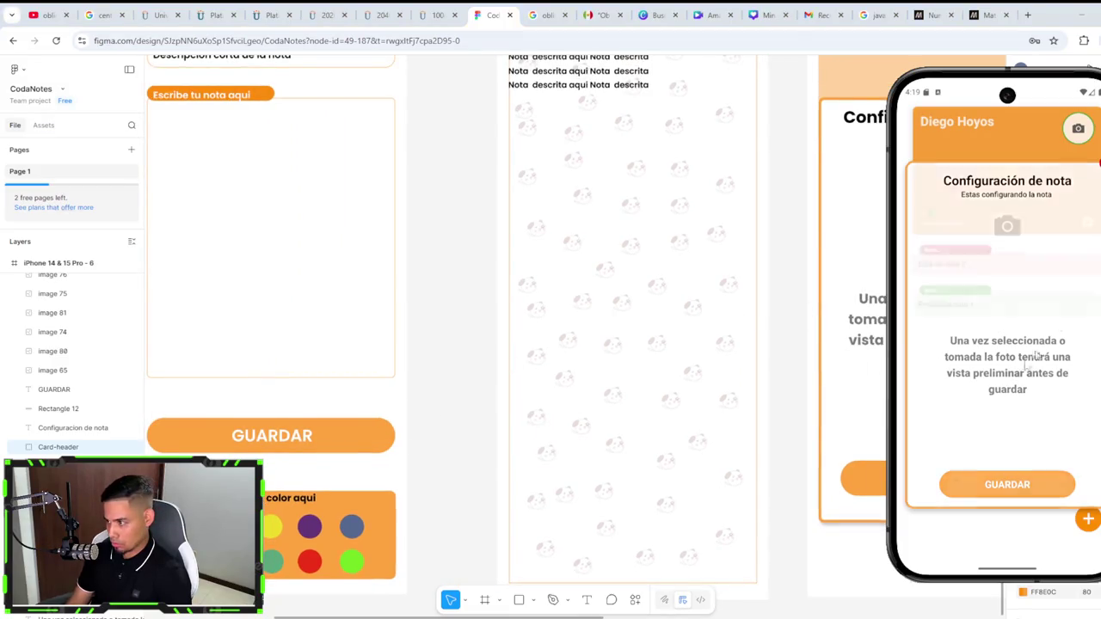
pyautogui.click(1007, 273)
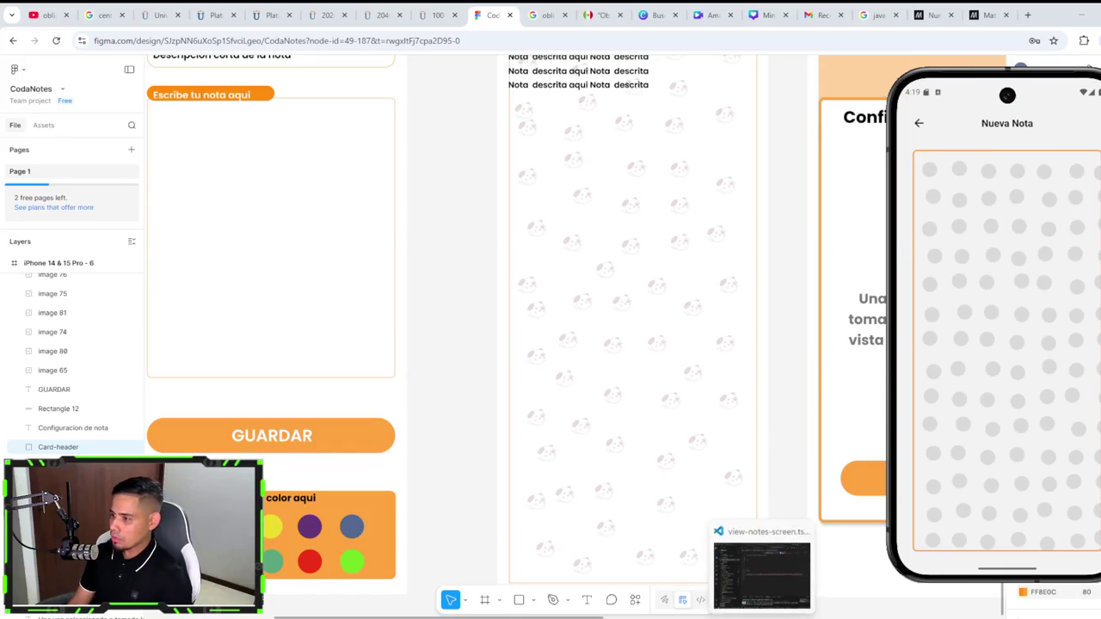
# Step: Test removing flex: 1 from the SafeAreaView style, then restore it and save
pyautogui.click(761, 572)
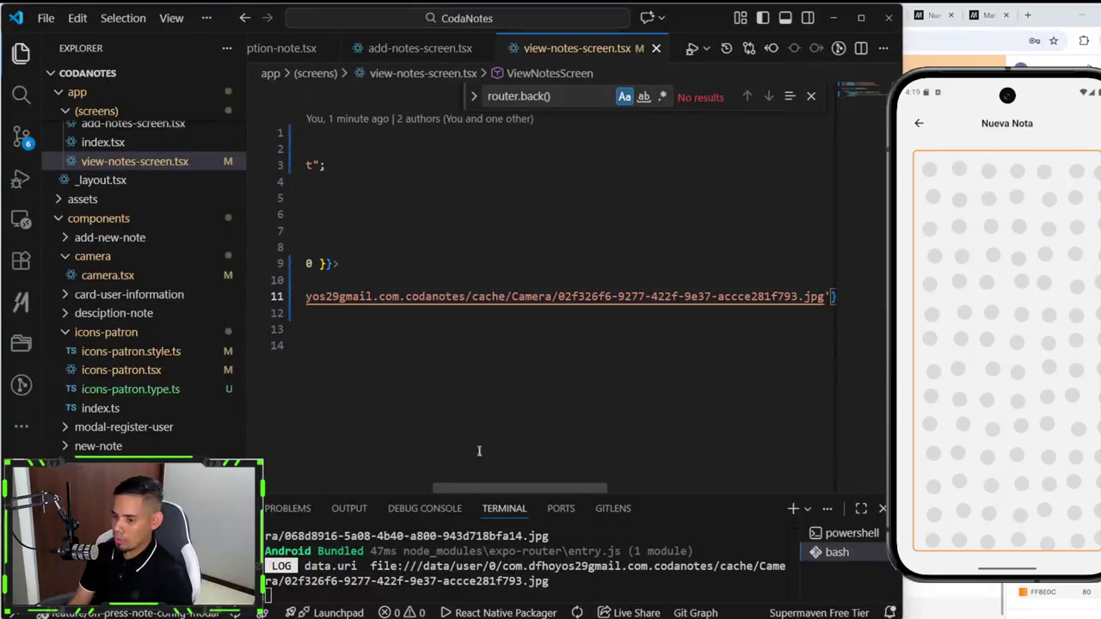
pyautogui.hscroll(-5, 284, 443)
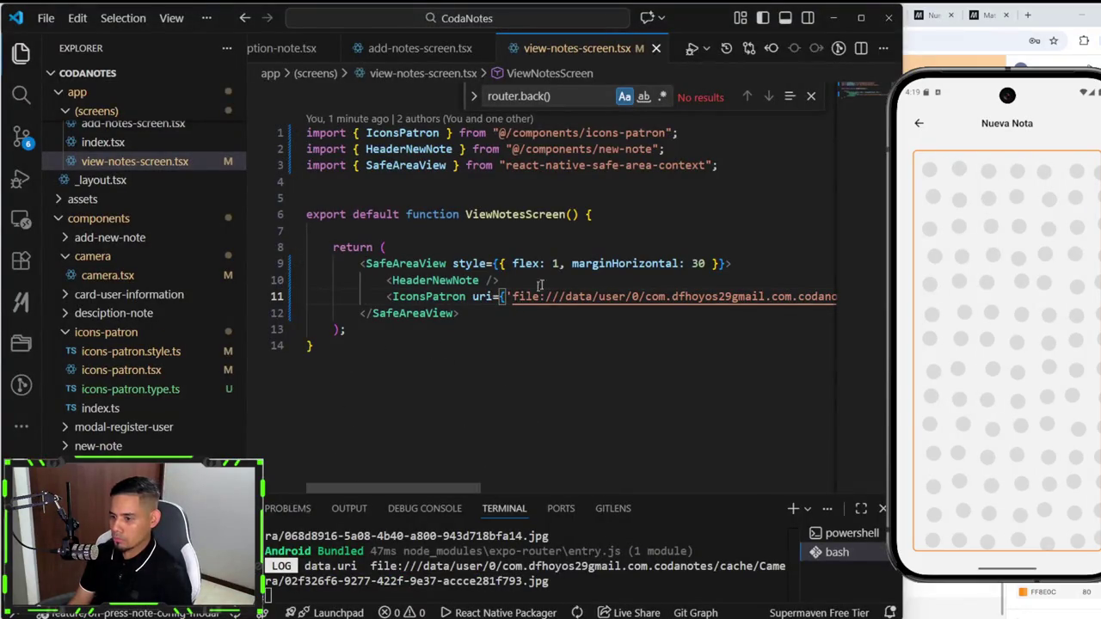
pyautogui.moveTo(567, 263); pyautogui.dragTo(513, 263)
pyautogui.press('BackSpace')
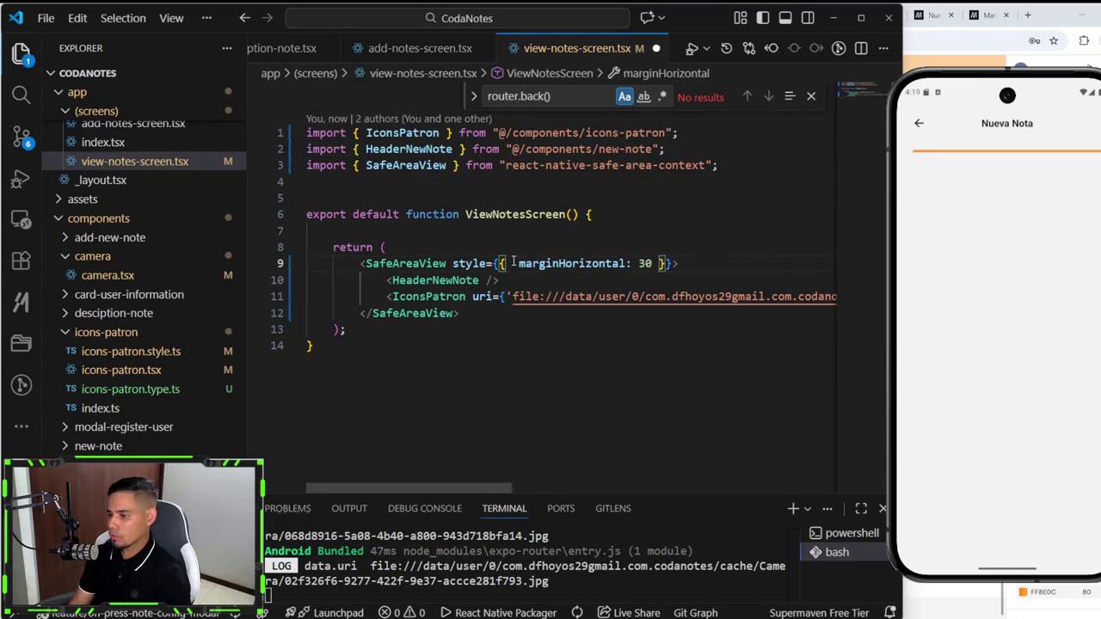
pyautogui.hotkey('ctrl', 'z')
pyautogui.hotkey('ctrl', 's')
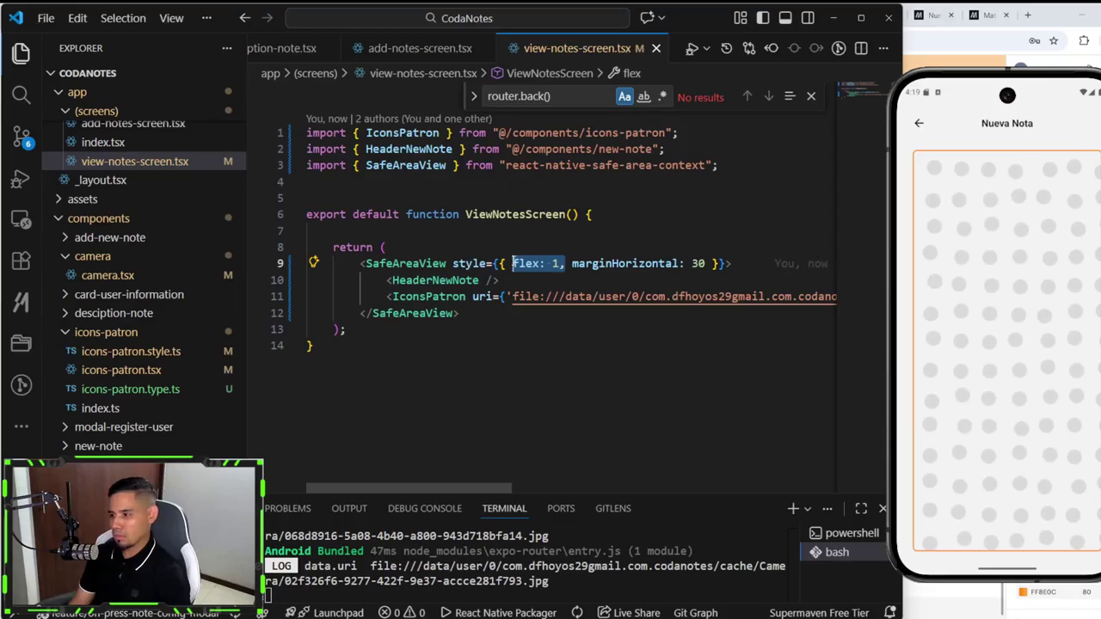
# Step: Try deleting the HeaderNewNote line, then restore it and save so the header returns
pyautogui.click(507, 281)
pyautogui.hotkey('ctrl', 'shift', 'k')
pyautogui.hotkey('ctrl', 's')
pyautogui.hotkey('ctrl', 'z')
pyautogui.hotkey('ctrl', 'y')
pyautogui.hotkey('ctrl', 'z')
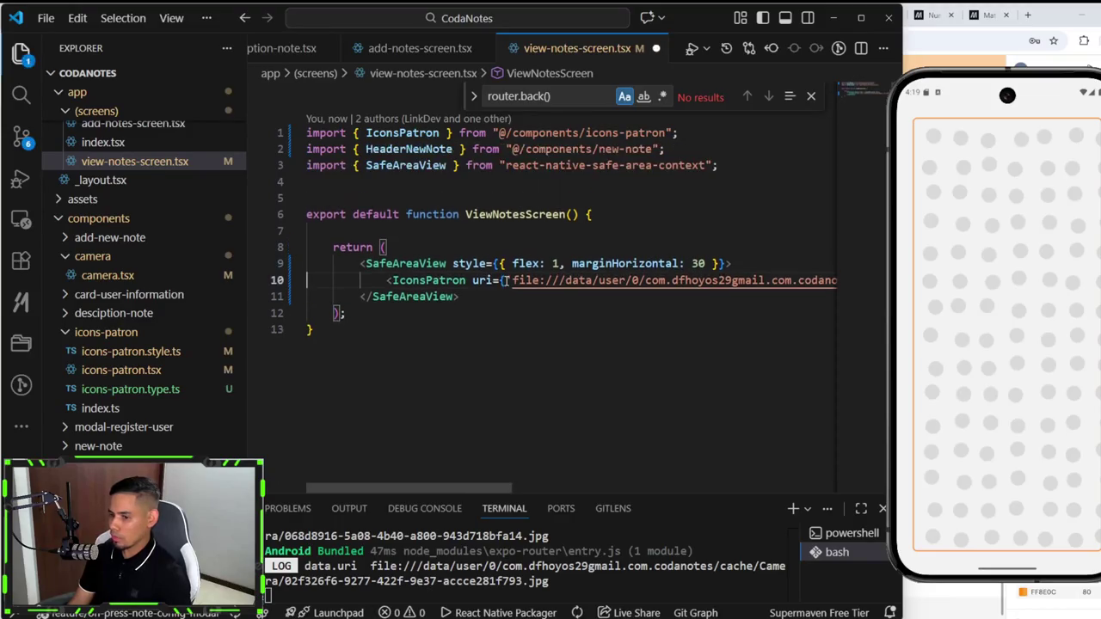
pyautogui.hotkey('ctrl', 'z')
pyautogui.hotkey('ctrl', 's')
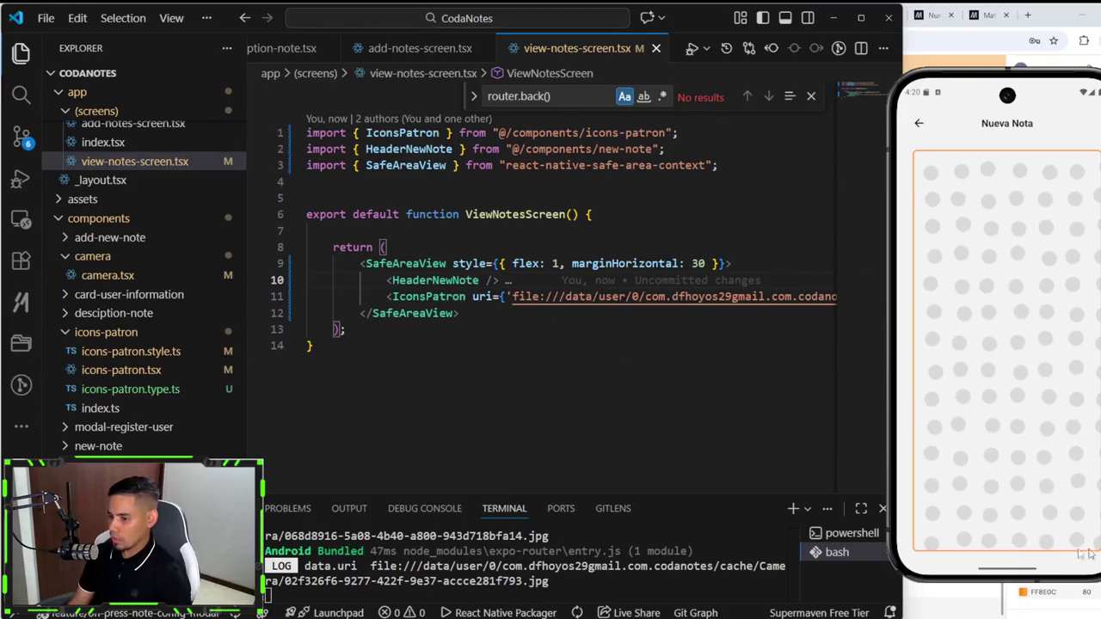
# Step: Test removing the stylesContent prop on line 11, then restore it
pyautogui.moveTo(478, 487); pyautogui.dragTo(790, 479)
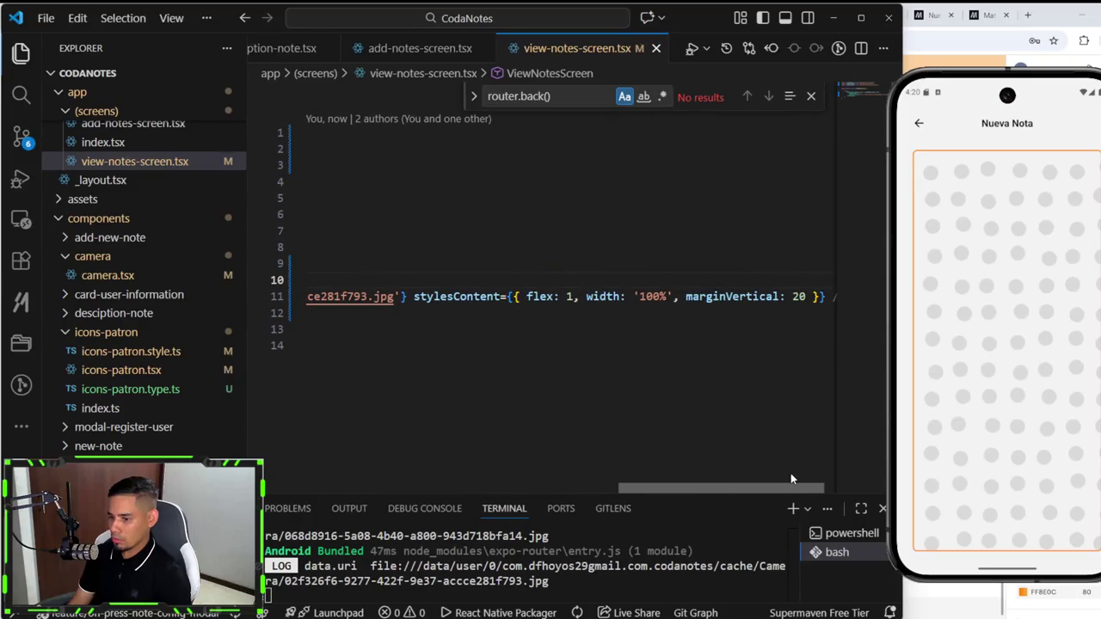
pyautogui.click(819, 296)
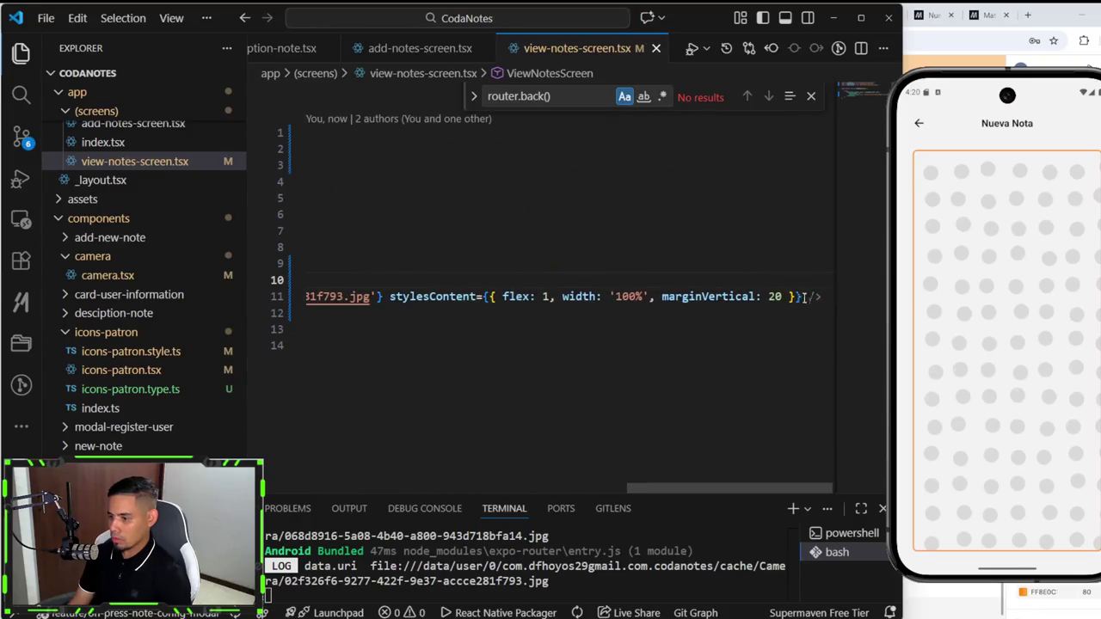
pyautogui.moveTo(801, 296); pyautogui.dragTo(608, 296)
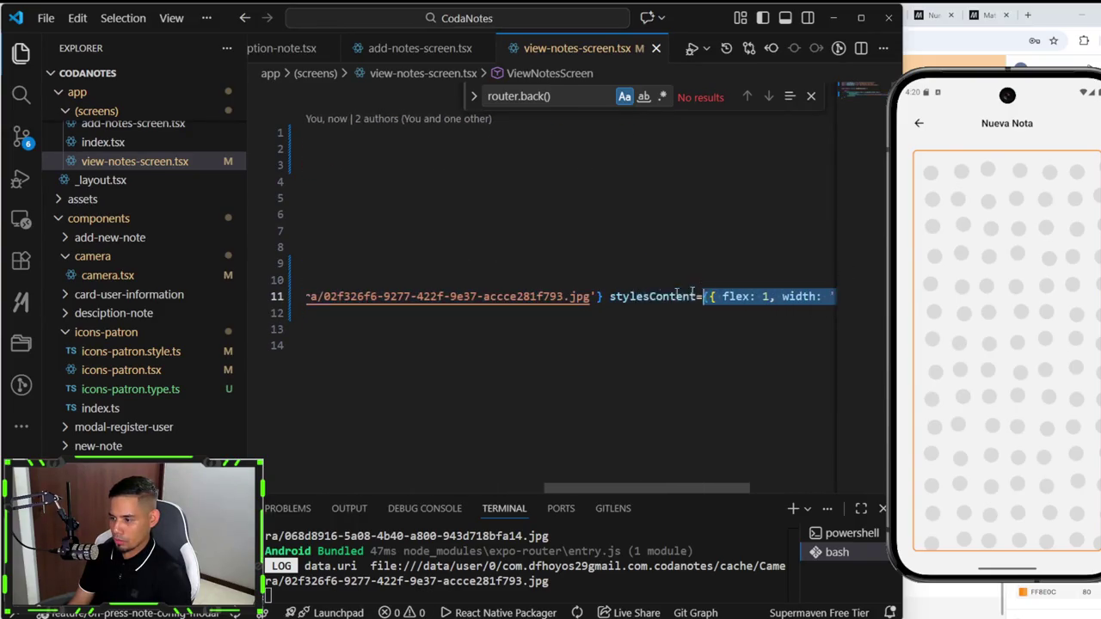
pyautogui.press('Delete')
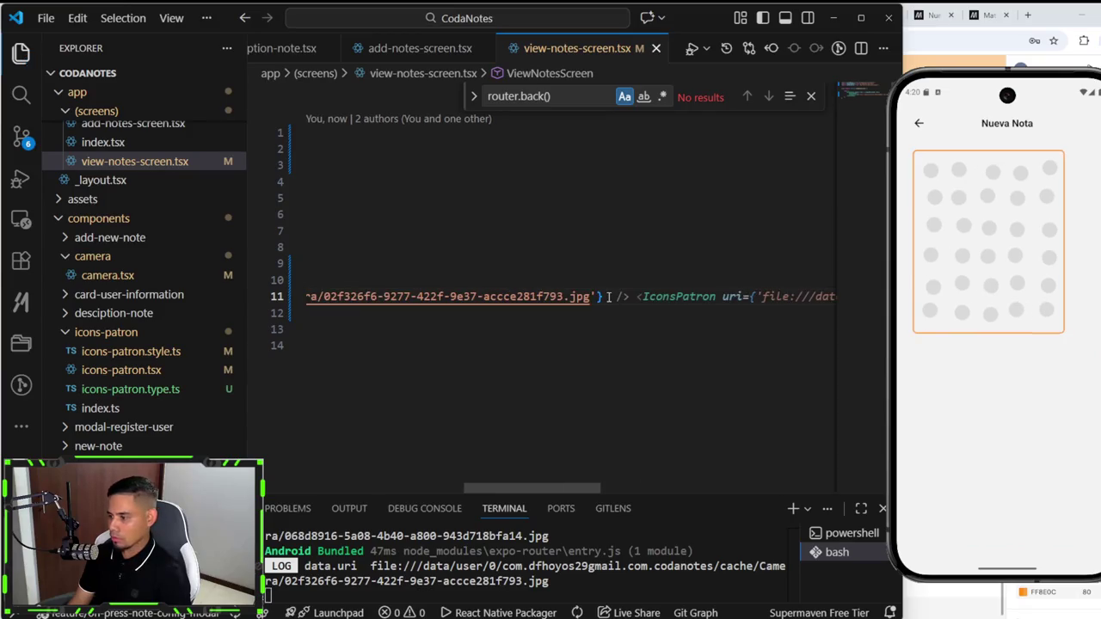
pyautogui.hotkey('ctrl', 'z')
pyautogui.moveTo(689, 486); pyautogui.dragTo(774, 486)
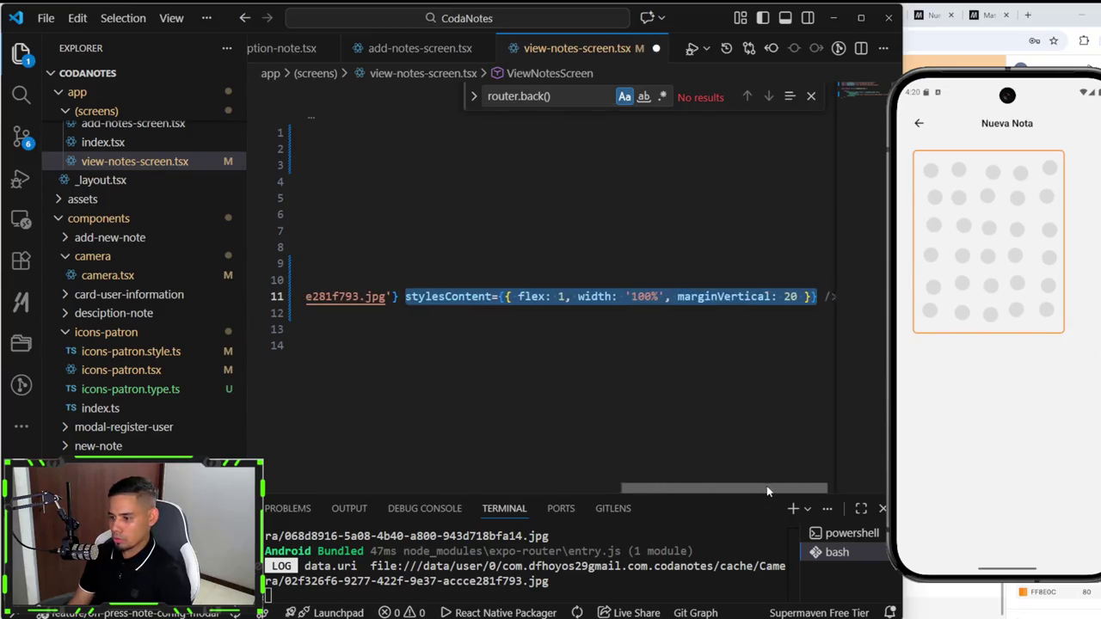
pyautogui.click(734, 387)
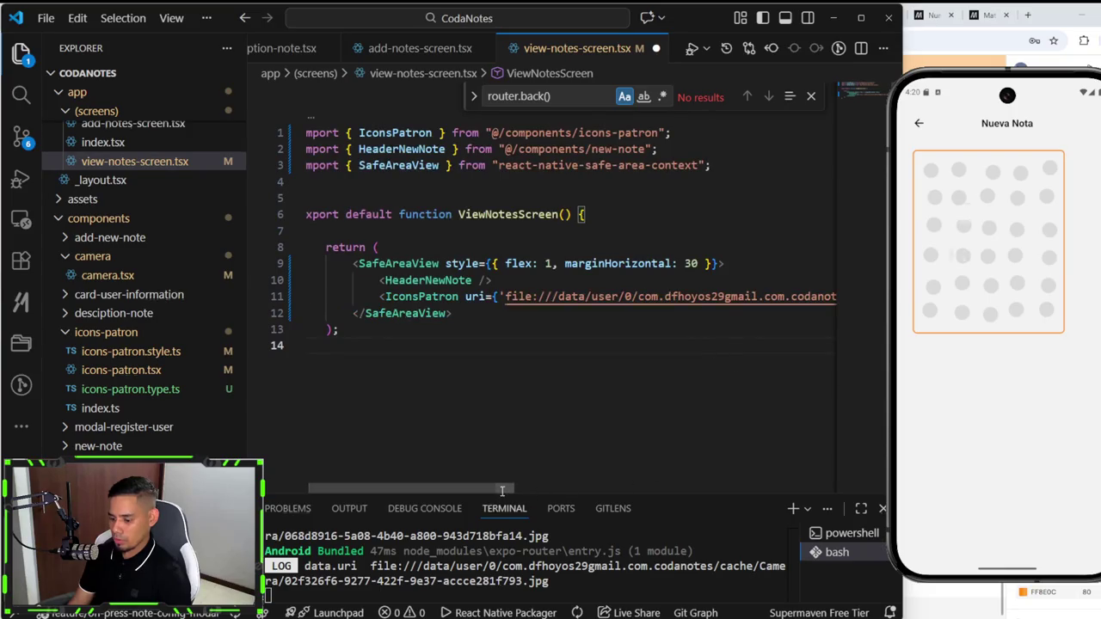
pyautogui.moveTo(497, 487); pyautogui.dragTo(619, 488)
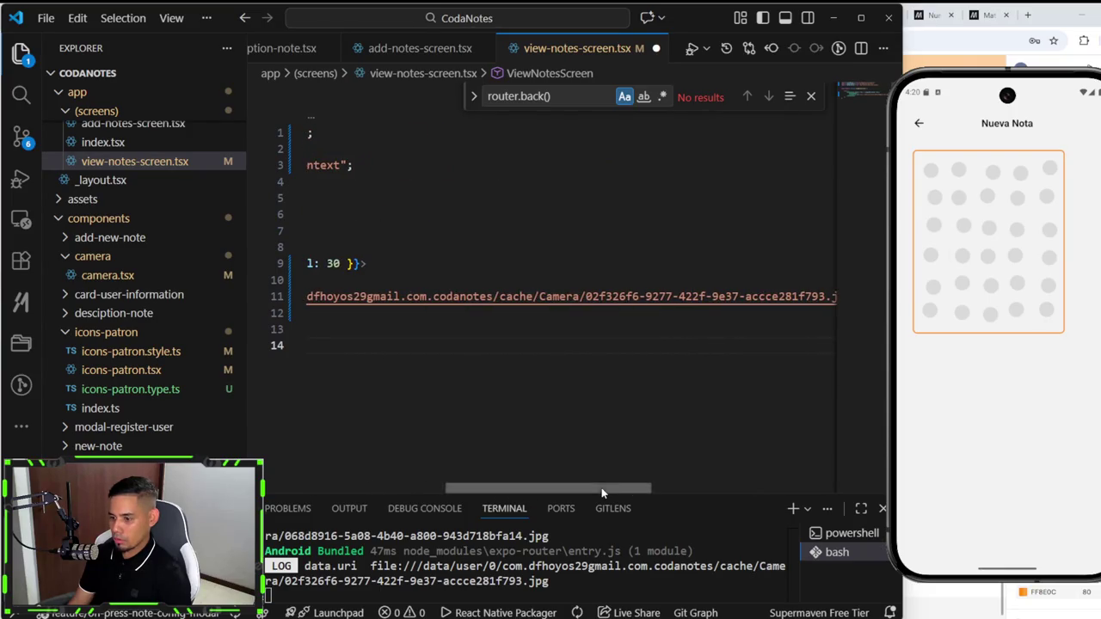
pyautogui.moveTo(601, 488); pyautogui.dragTo(740, 488)
# Step: Move stylesContent onto its own line and save to auto-format the file
pyautogui.doubleClick(510, 296)
pyautogui.click(508, 295)
pyautogui.press('Return')
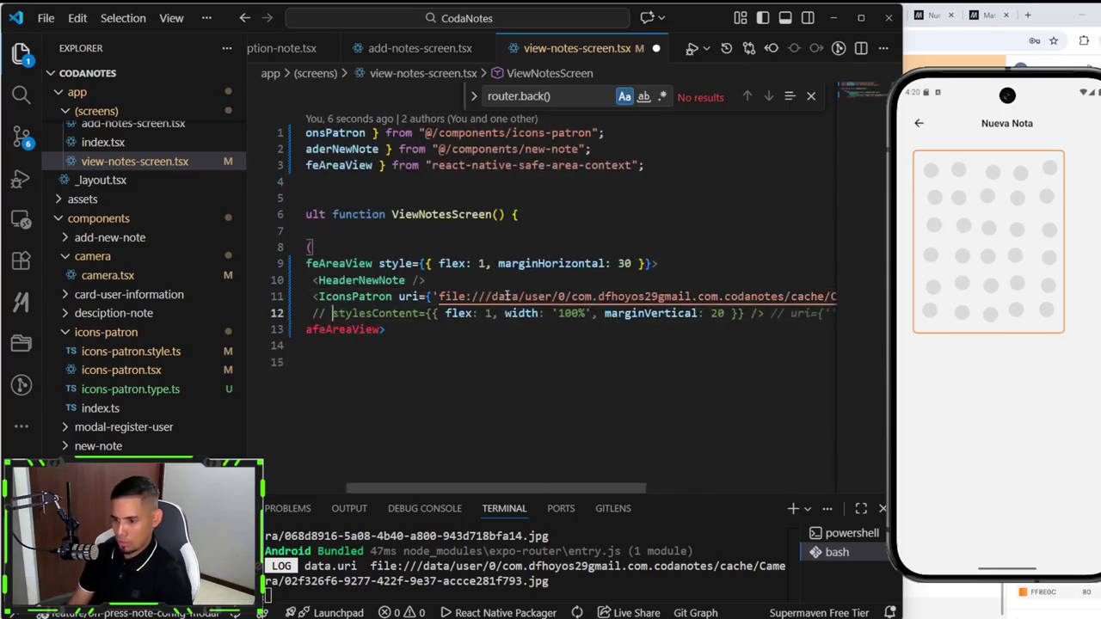
pyautogui.hotkey('ctrl', 's')
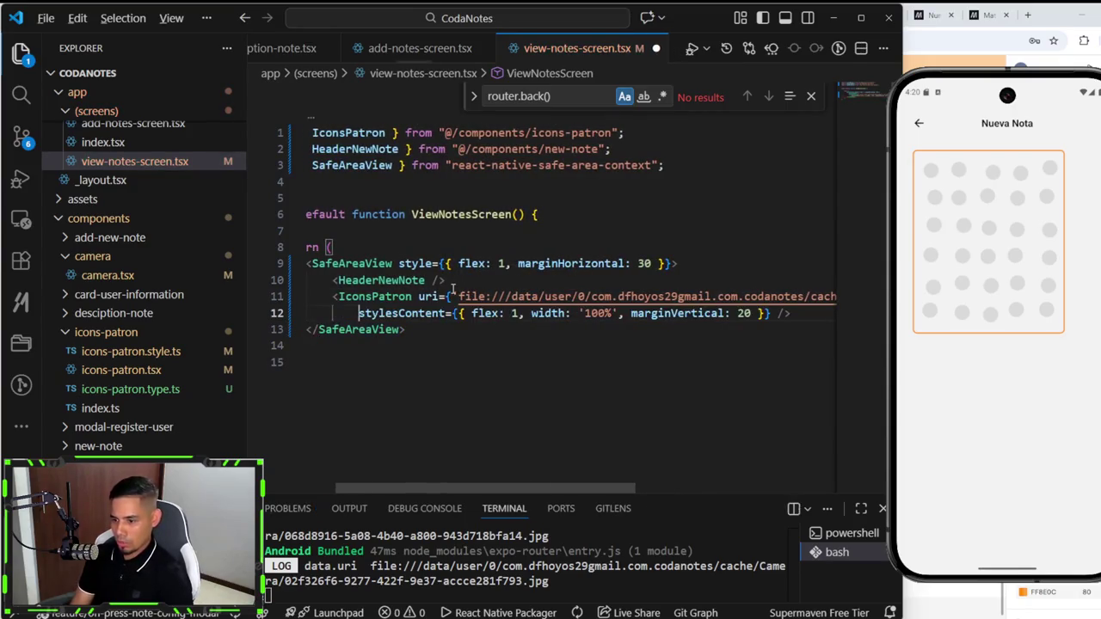
# Step: Delete marginVertical: 20 from stylesContent, keeping flex: 1 and width: '100%', and save
pyautogui.moveTo(531, 315); pyautogui.dragTo(618, 315)
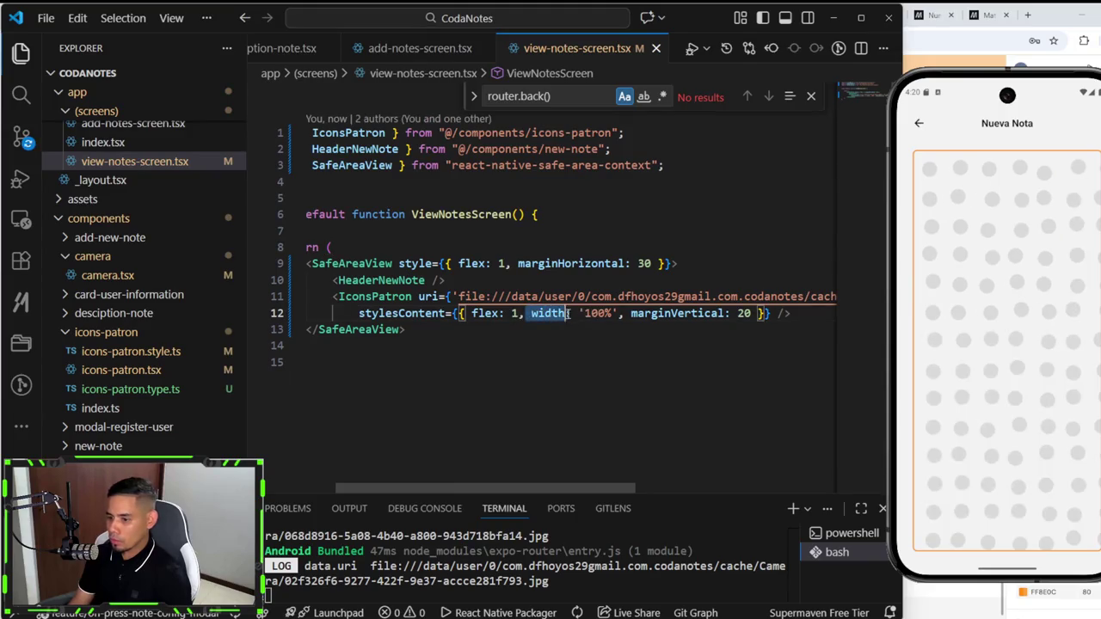
pyautogui.press('BackSpace')
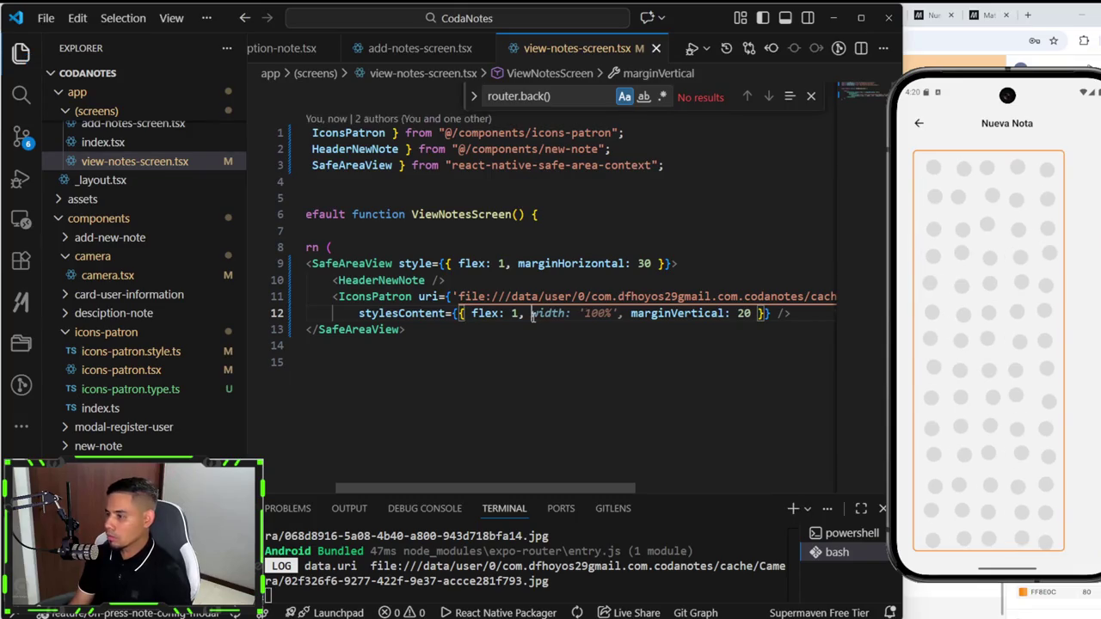
pyautogui.press('Escape')
pyautogui.moveTo(657, 315); pyautogui.dragTo(528, 314)
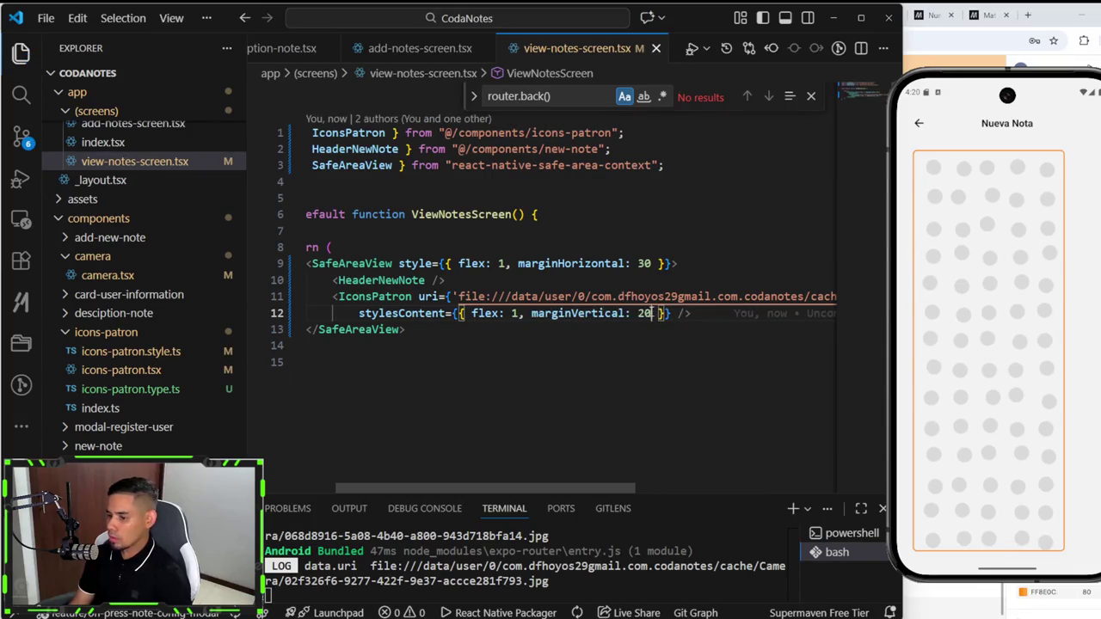
pyautogui.press('BackSpace')
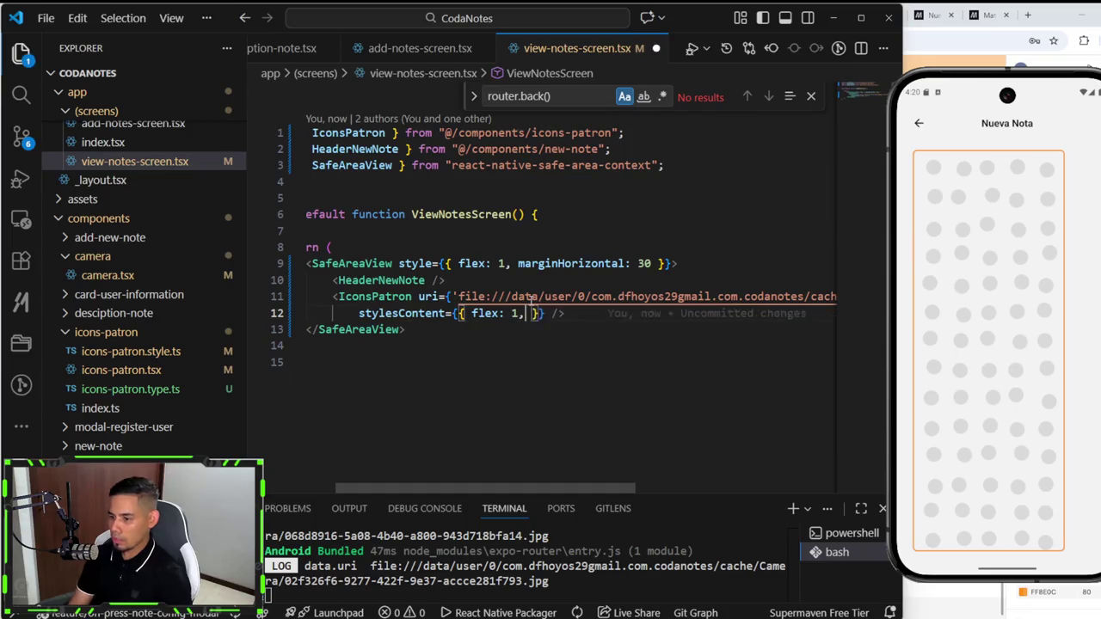
pyautogui.press('Tab')
pyautogui.moveTo(618, 313); pyautogui.dragTo(754, 314)
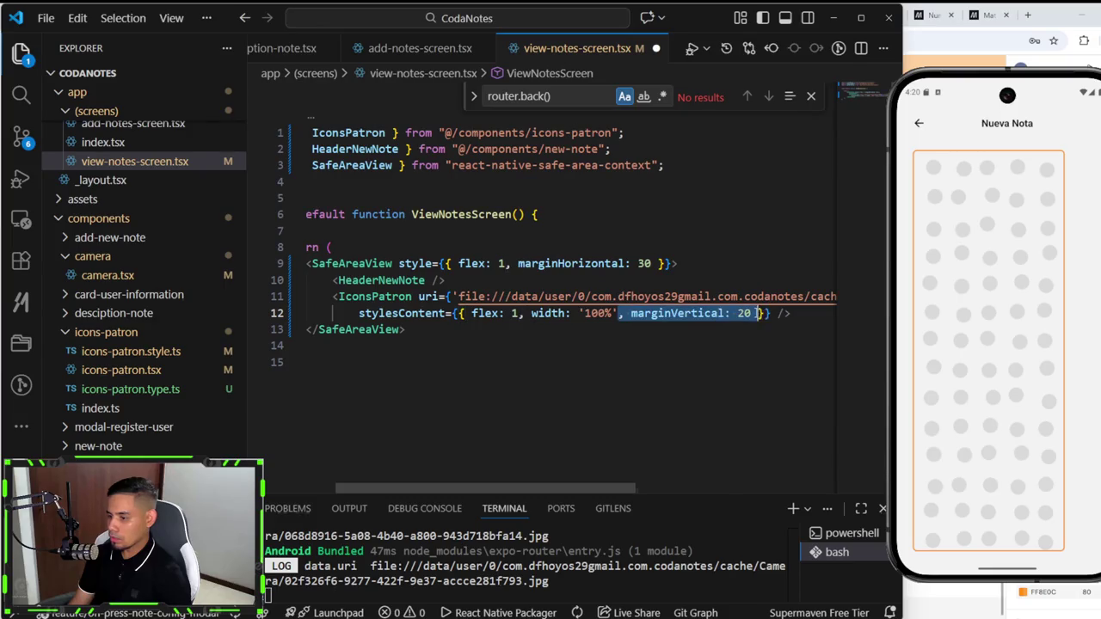
pyautogui.press('BackSpace')
pyautogui.hotkey('ctrl', 's')
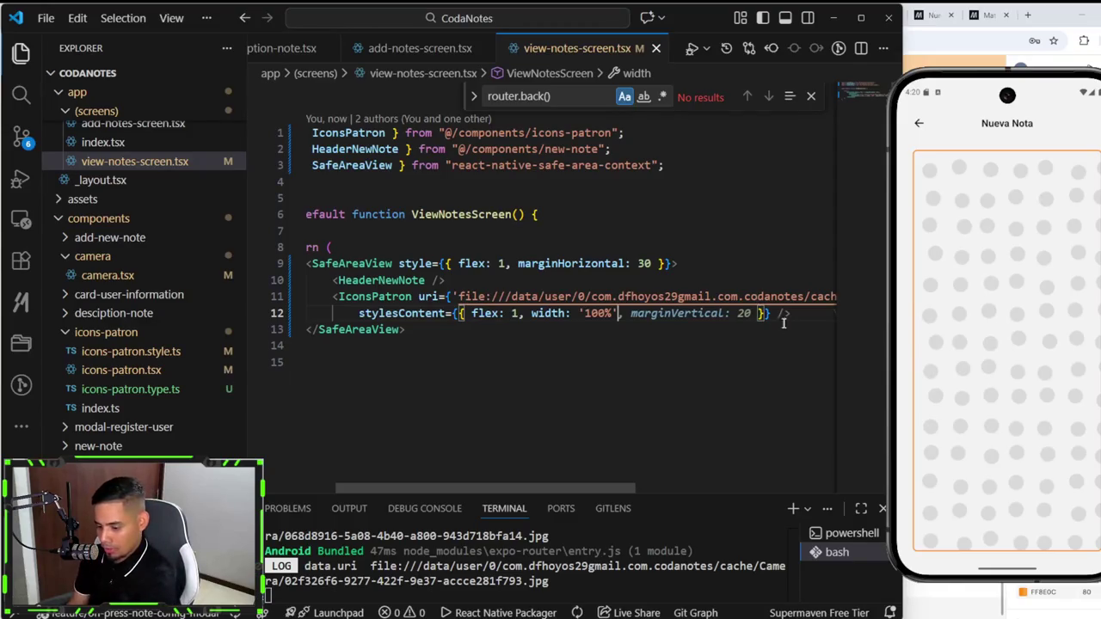
pyautogui.click(688, 398)
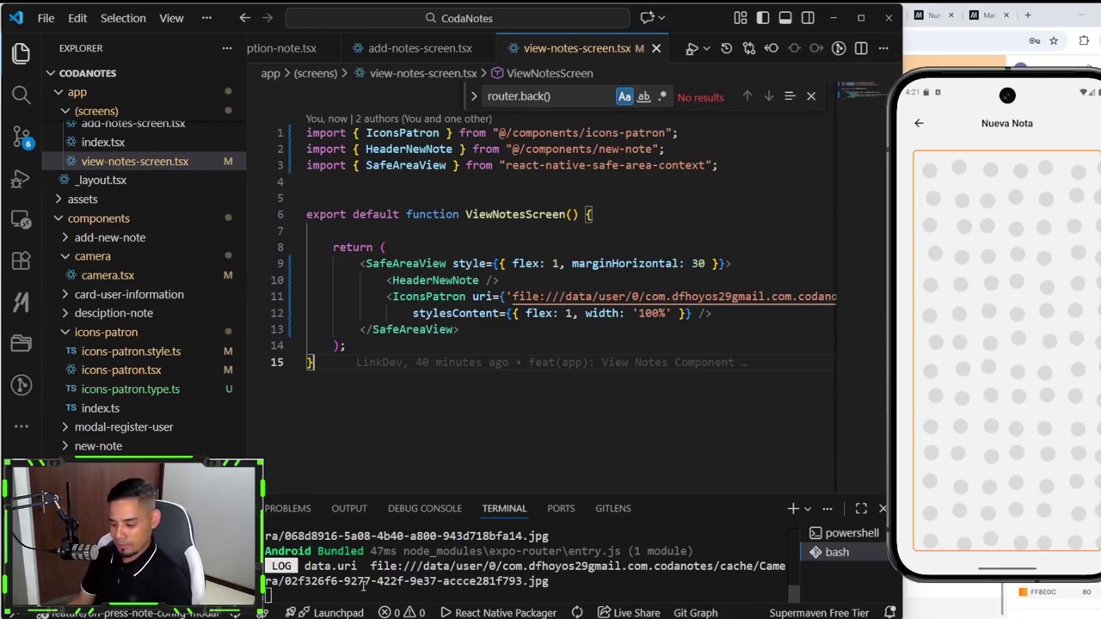
# Step: Open icons-patron.tsx and scroll through its component code
pyautogui.click(121, 370)
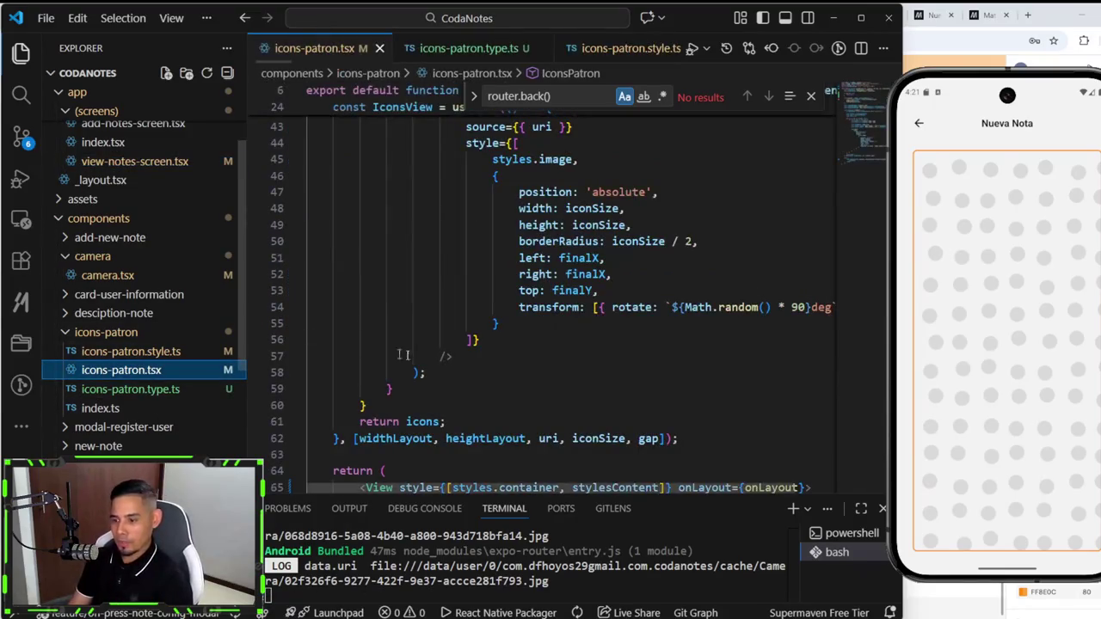
pyautogui.scroll(-2, 403, 355)
pyautogui.scroll(-3, 551, 394)
pyautogui.scroll(3, 551, 394)
pyautogui.scroll(4, 547, 397)
pyautogui.scroll(4, 550, 400)
pyautogui.scroll(3, 550, 399)
pyautogui.scroll(2, 551, 398)
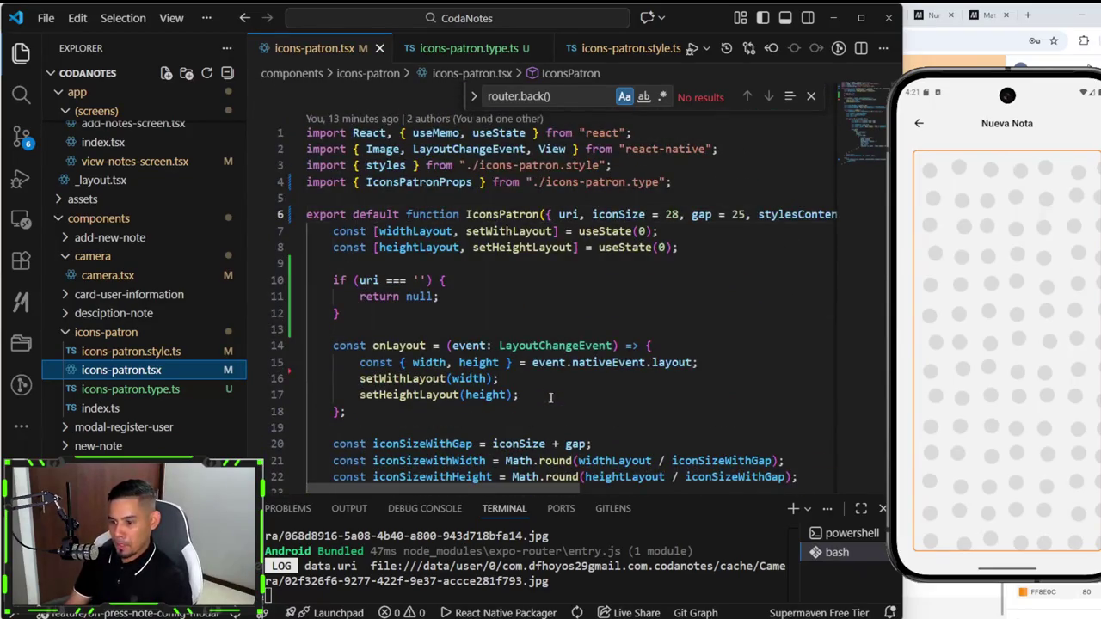
pyautogui.click(516, 330)
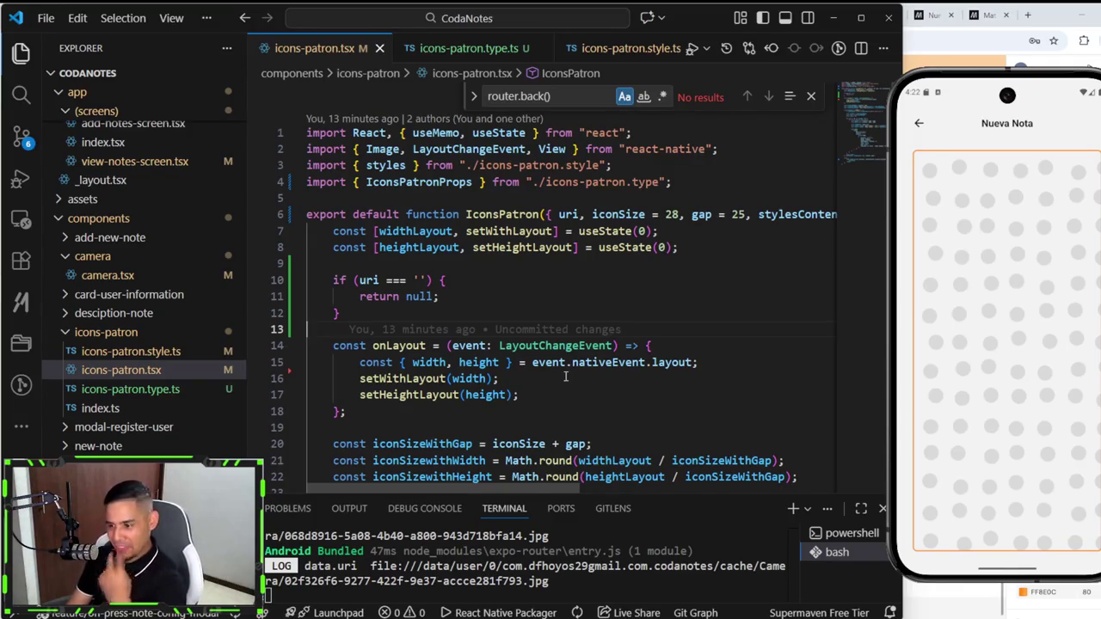
# Step: Drag the terminal panel shorter so more of the icons-patron code is visible
pyautogui.scroll(-2, 568, 379)
pyautogui.scroll(-3, 566, 380)
pyautogui.scroll(-1, 567, 380)
pyautogui.scroll(-1, 566, 381)
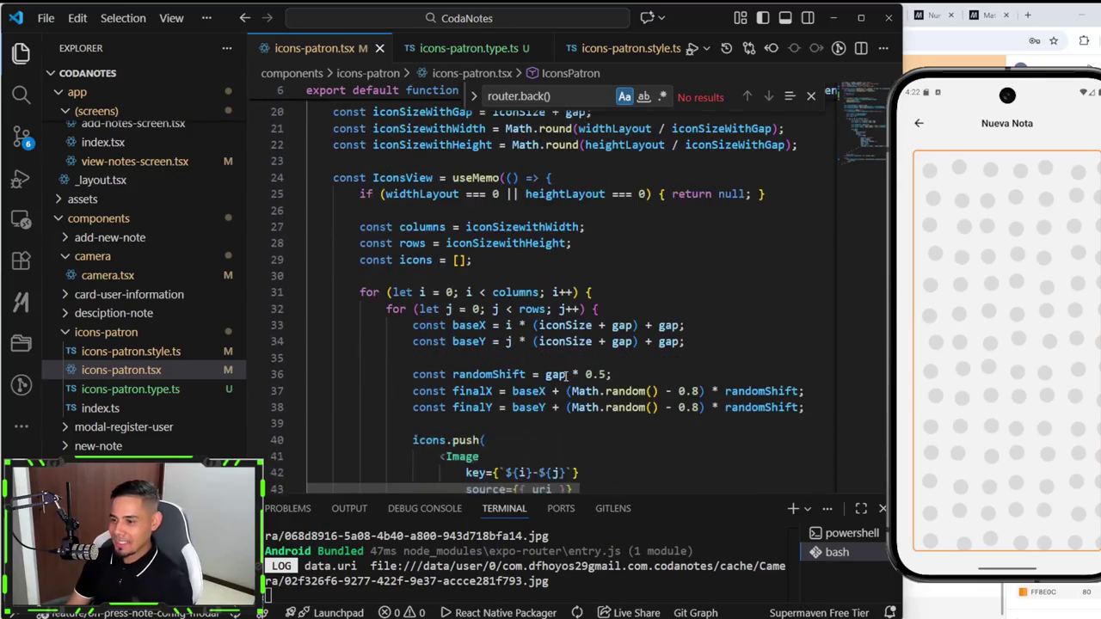
pyautogui.scroll(-1, 566, 380)
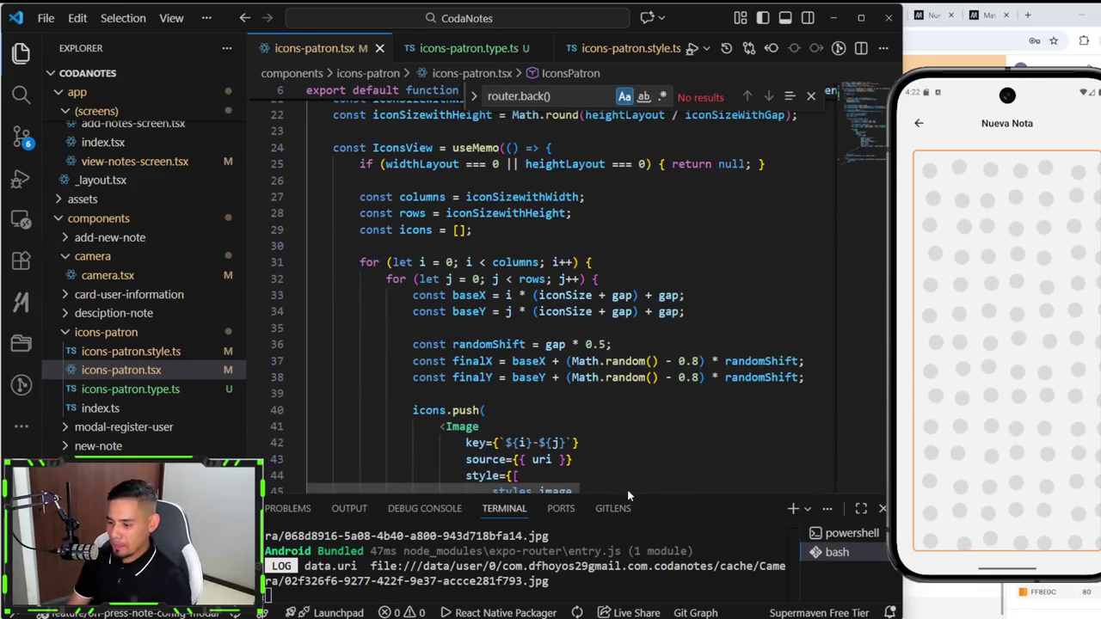
pyautogui.moveTo(640, 491)
pyautogui.mouseDown()
pyautogui.moveTo(661, 542)
pyautogui.moveTo(658, 498)
pyautogui.mouseUp()
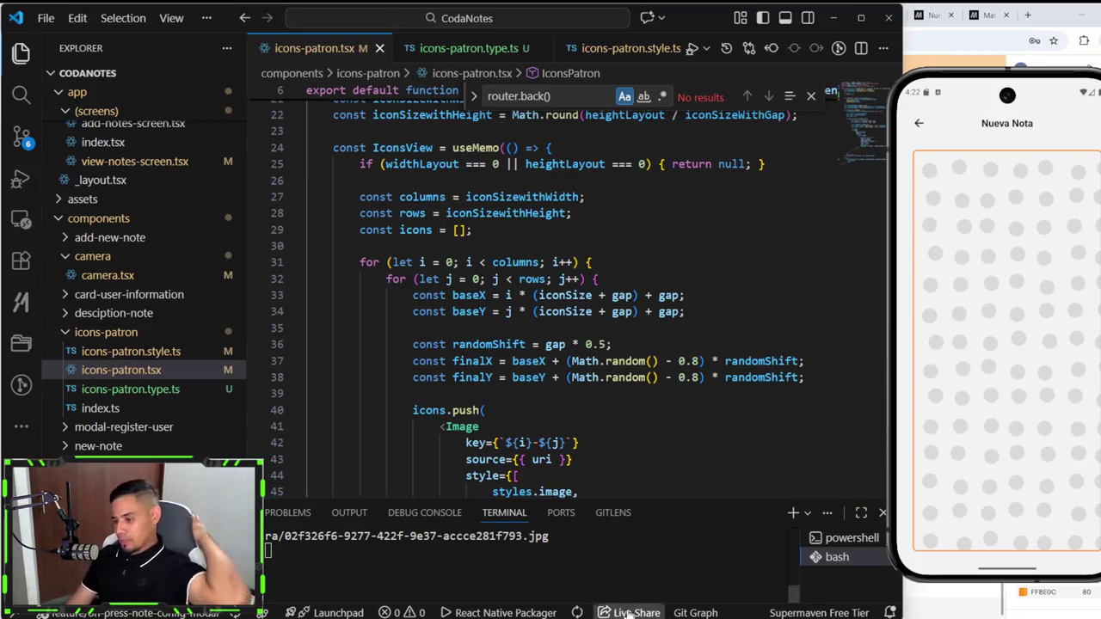
pyautogui.hotkey('alt', 'Tab')
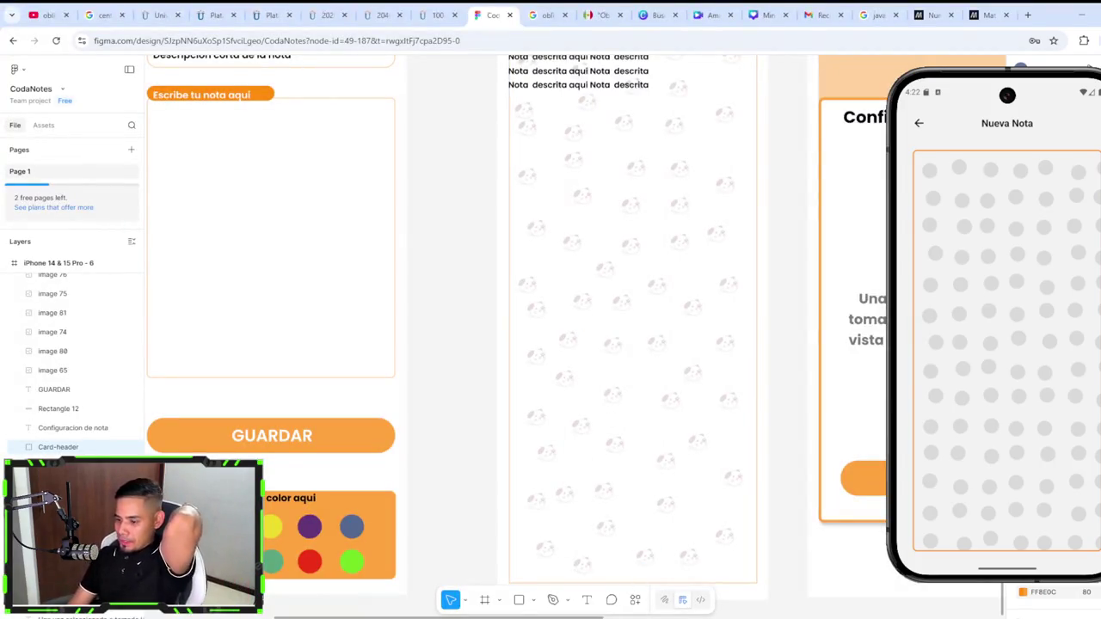
# Step: Scroll the Figma canvas right to the two 'Configuracion del perfil' mockups
pyautogui.hscroll(5, 860, 568)
pyautogui.hscroll(4, 860, 568)
pyautogui.hscroll(3, 951, 575)
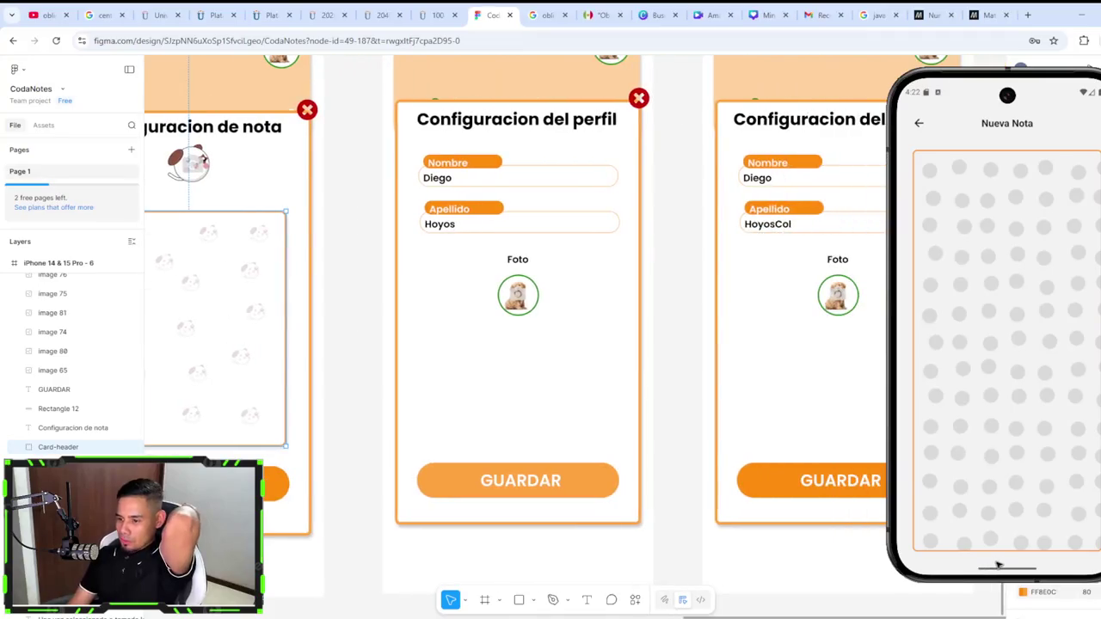
pyautogui.hscroll(2, 964, 573)
pyautogui.hscroll(3, 1015, 564)
pyautogui.hscroll(-2, 1041, 559)
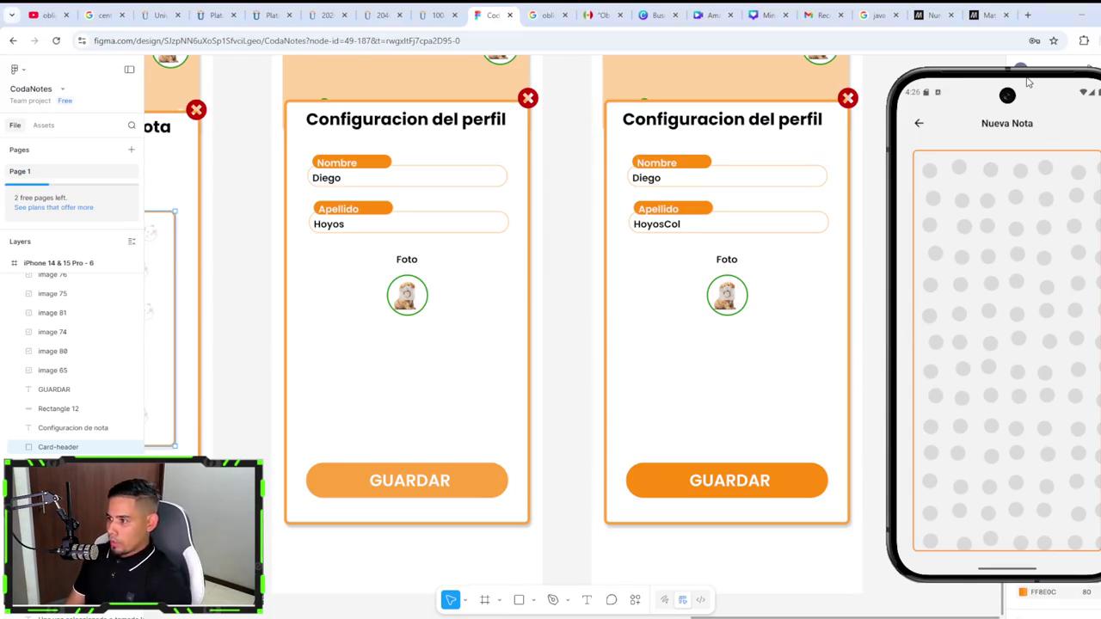
# Step: Nudge the emulator window left and go back from Nueva Nota to the CodaNotes note list
pyautogui.moveTo(1028, 82); pyautogui.dragTo(1009, 78)
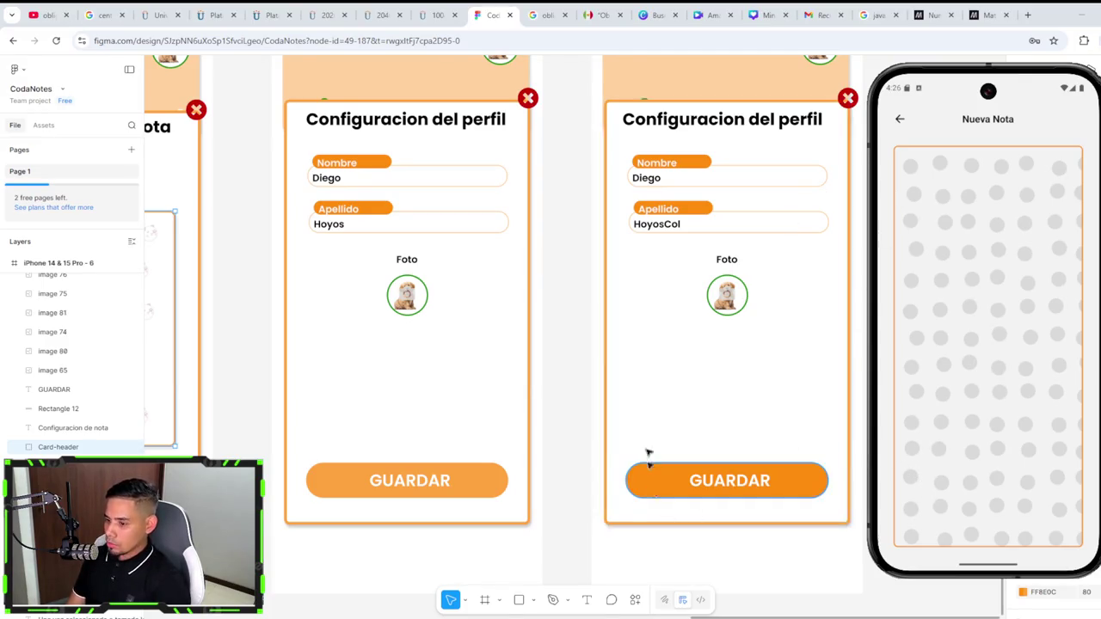
pyautogui.click(902, 121)
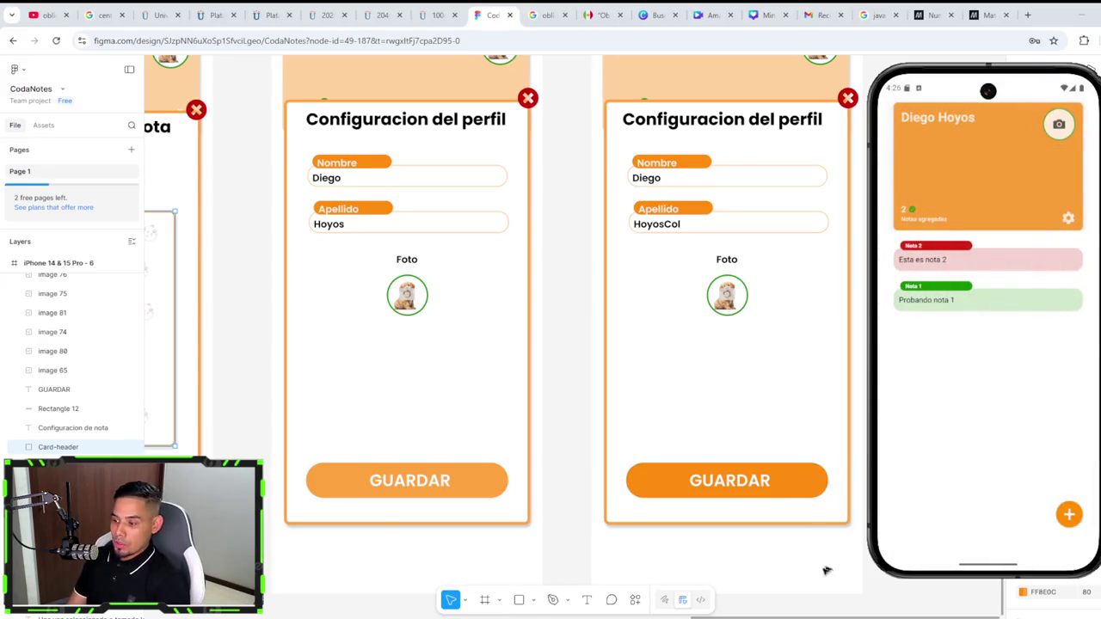
pyautogui.hscroll(-10, 602, 568)
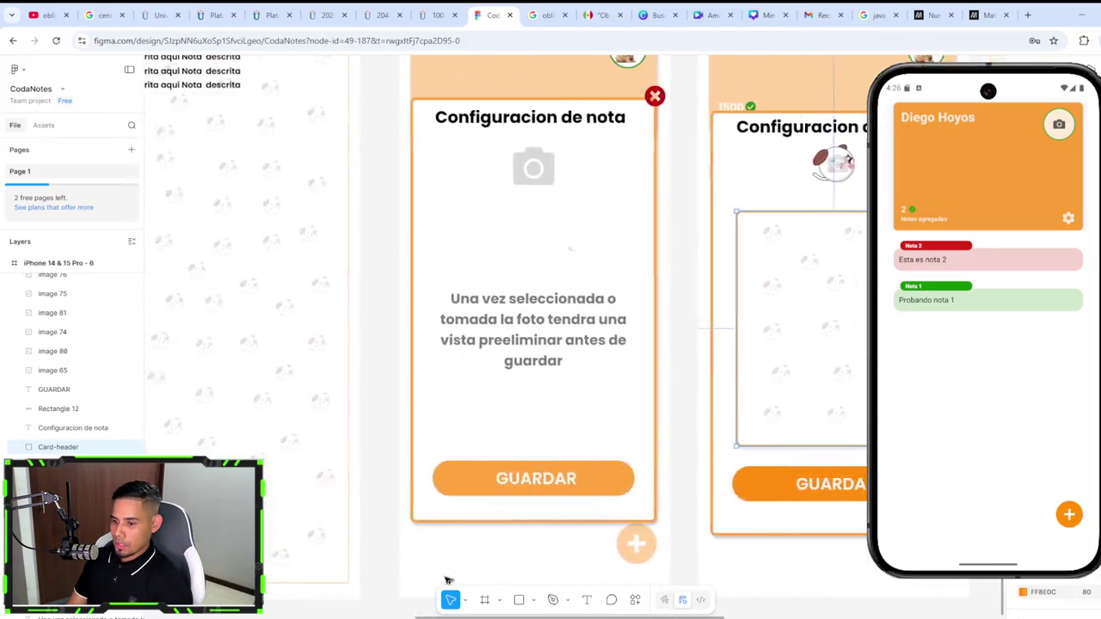
pyautogui.hscroll(-5, 404, 567)
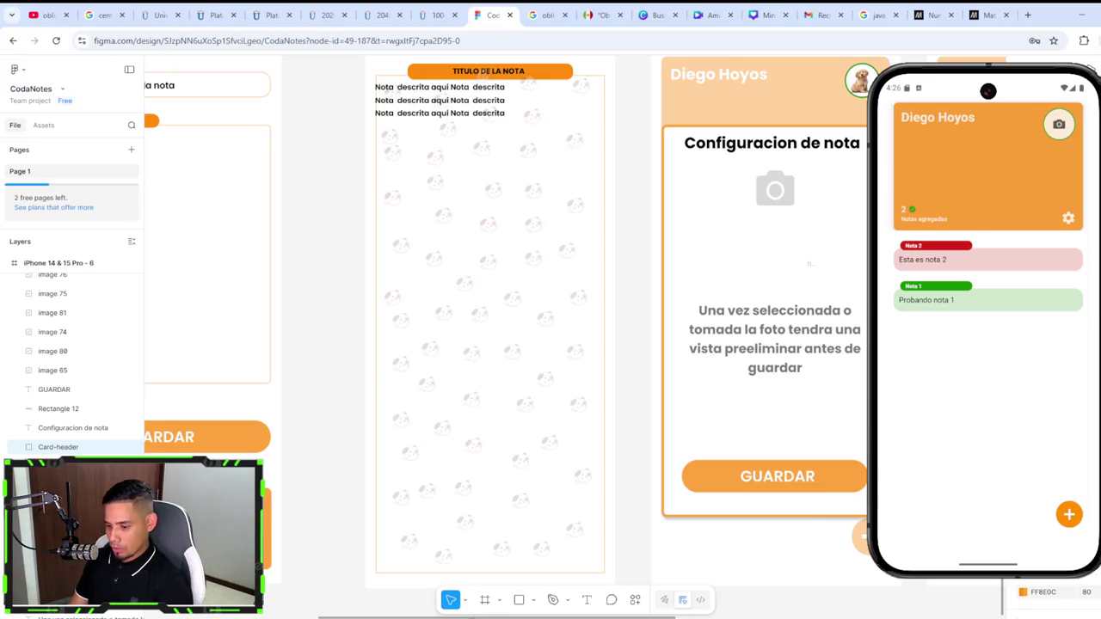
pyautogui.hscroll(-5, 322, 597)
pyautogui.hscroll(-5, 322, 597)
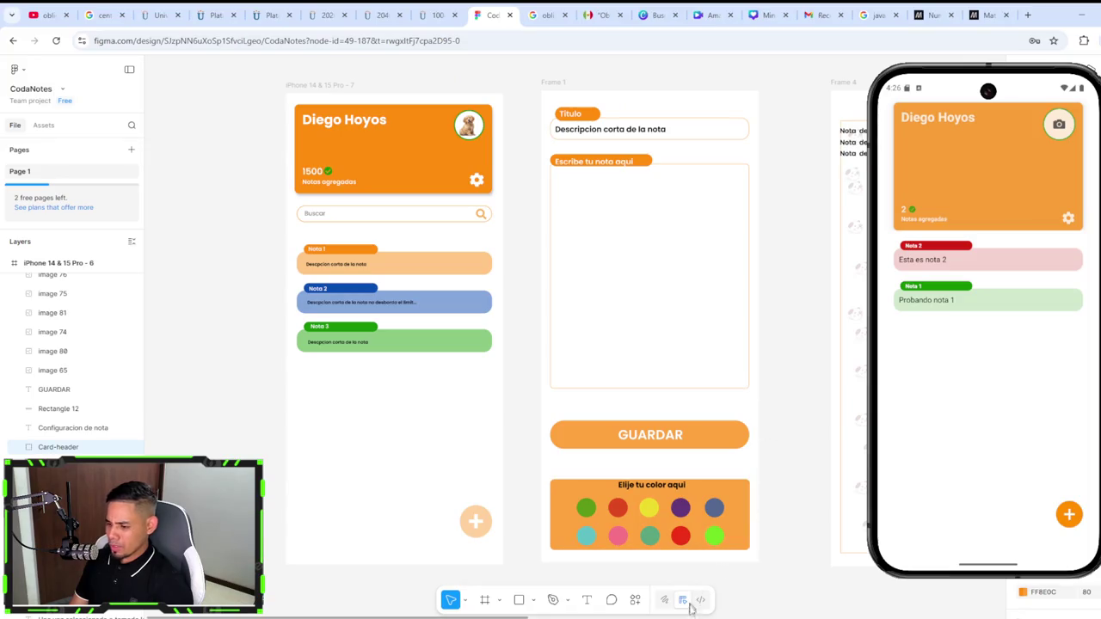
pyautogui.hscroll(5, 515, 602)
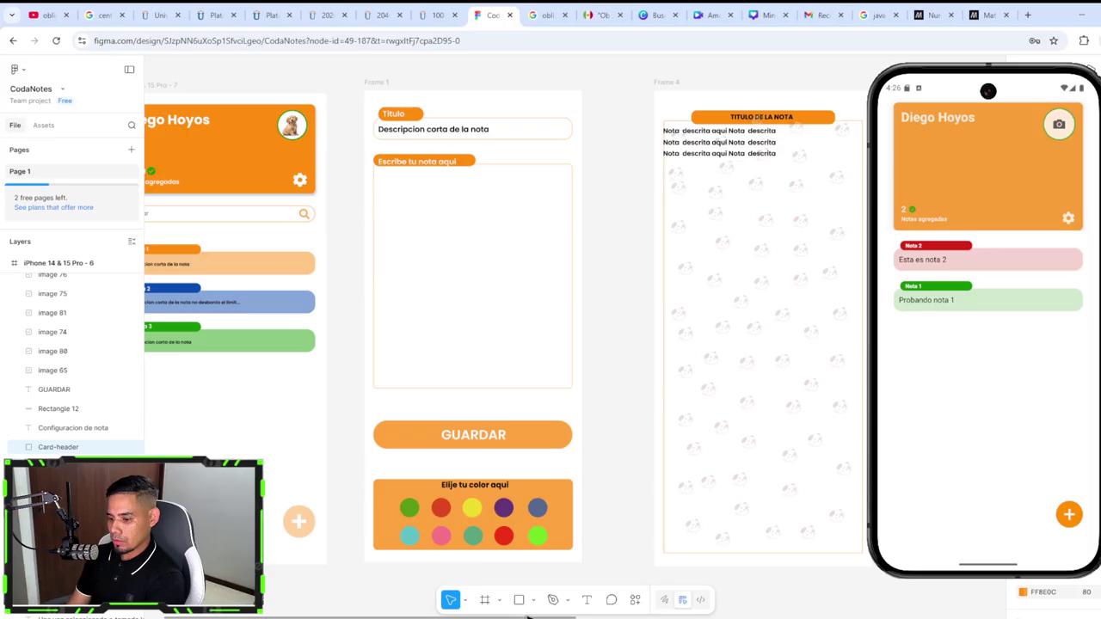
pyautogui.moveTo(520, 617); pyautogui.dragTo(735, 617)
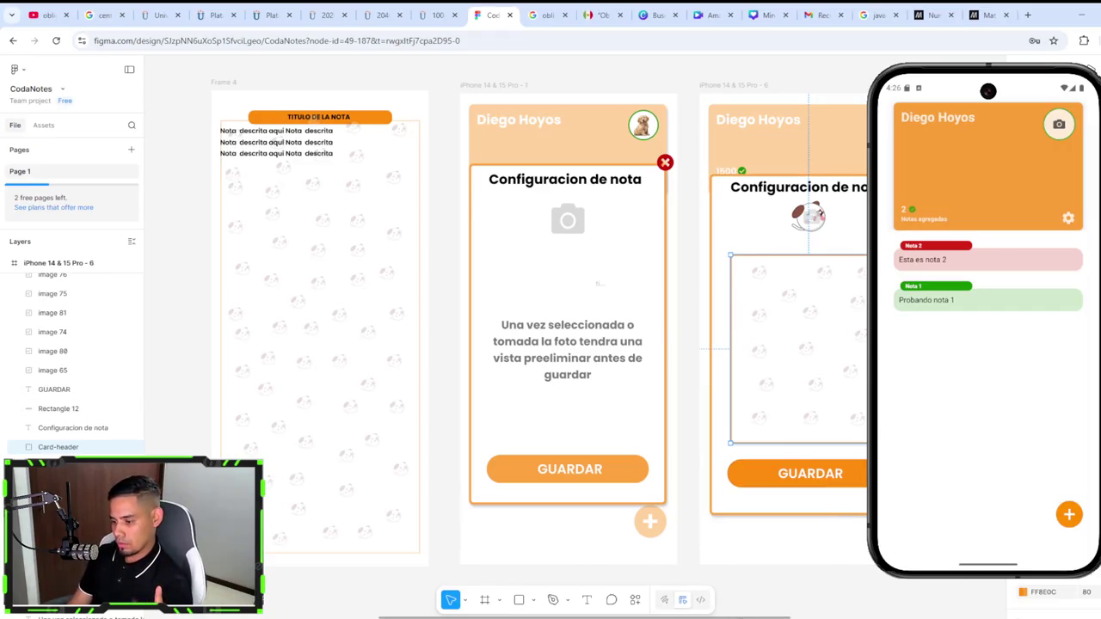
# Step: Drag the Figma canvas scrollbar left to reveal the note-list and new-note mockups
pyautogui.moveTo(736, 618)
pyautogui.mouseDown()
pyautogui.moveTo(916, 598)
pyautogui.moveTo(741, 590)
pyautogui.mouseUp()
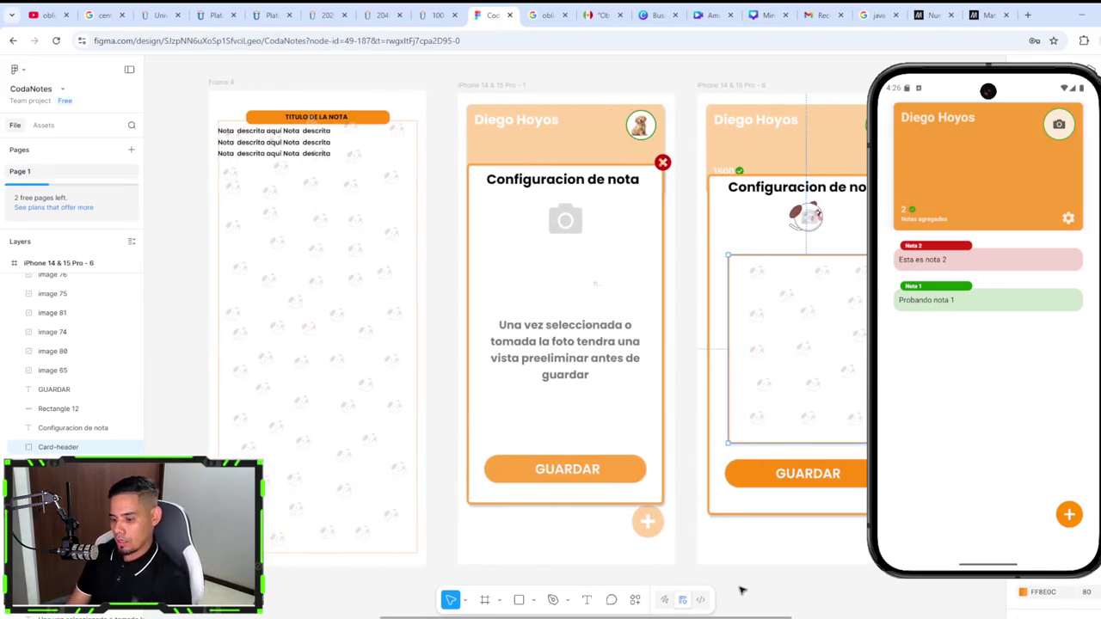
pyautogui.moveTo(742, 590); pyautogui.dragTo(449, 551)
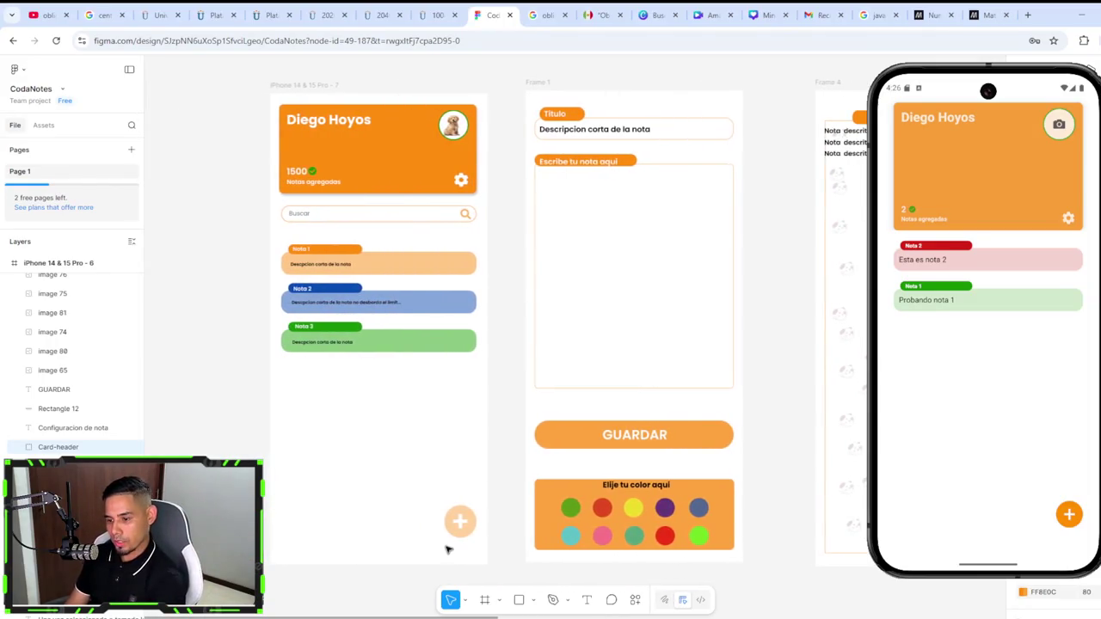
pyautogui.hscroll(3, 464, 555)
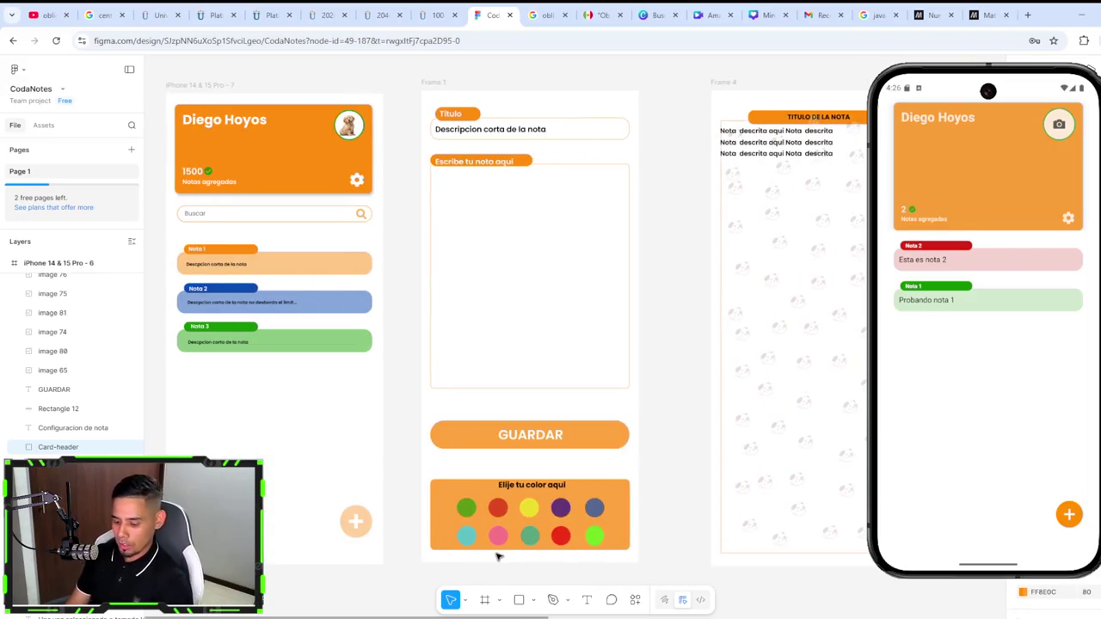
pyautogui.hscroll(5, 497, 557)
pyautogui.hscroll(-3, 578, 575)
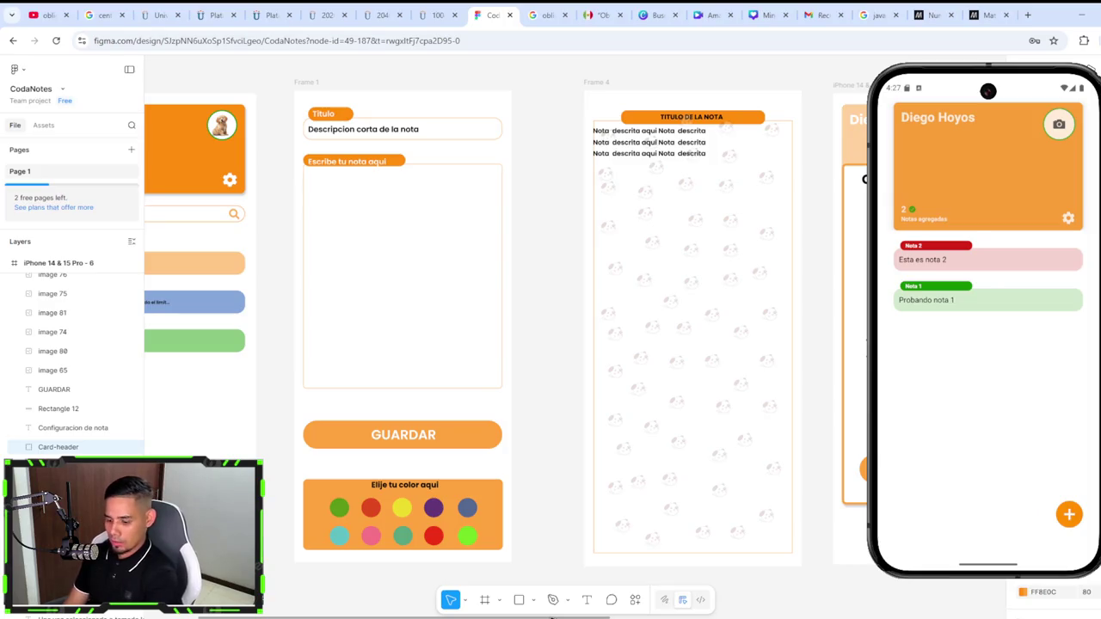
pyautogui.moveTo(570, 616); pyautogui.dragTo(573, 616)
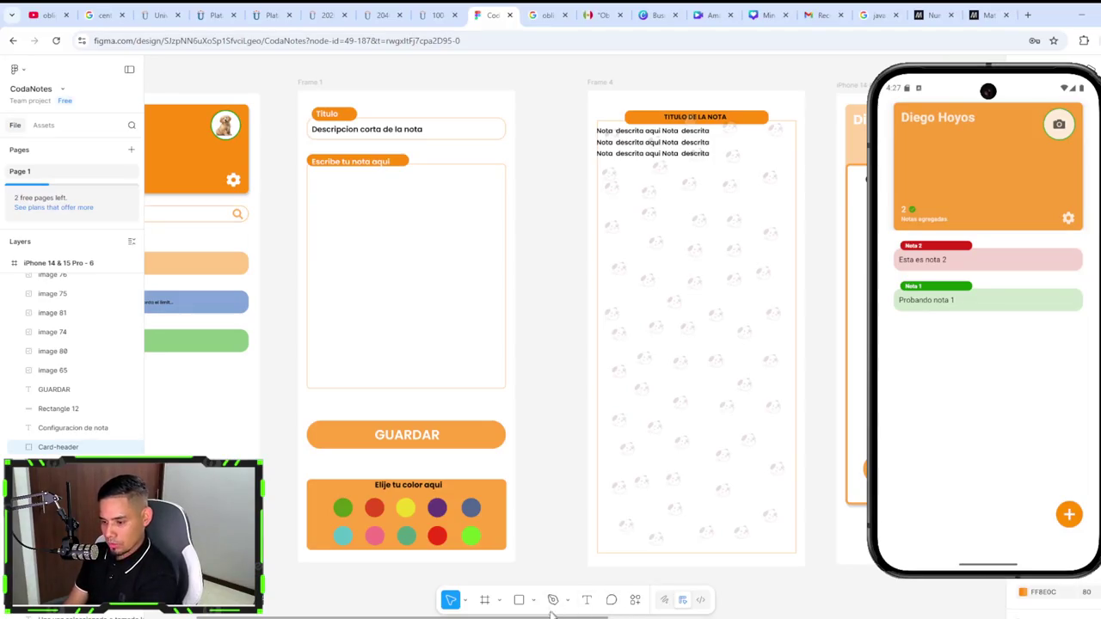
pyautogui.moveTo(526, 617); pyautogui.dragTo(481, 617)
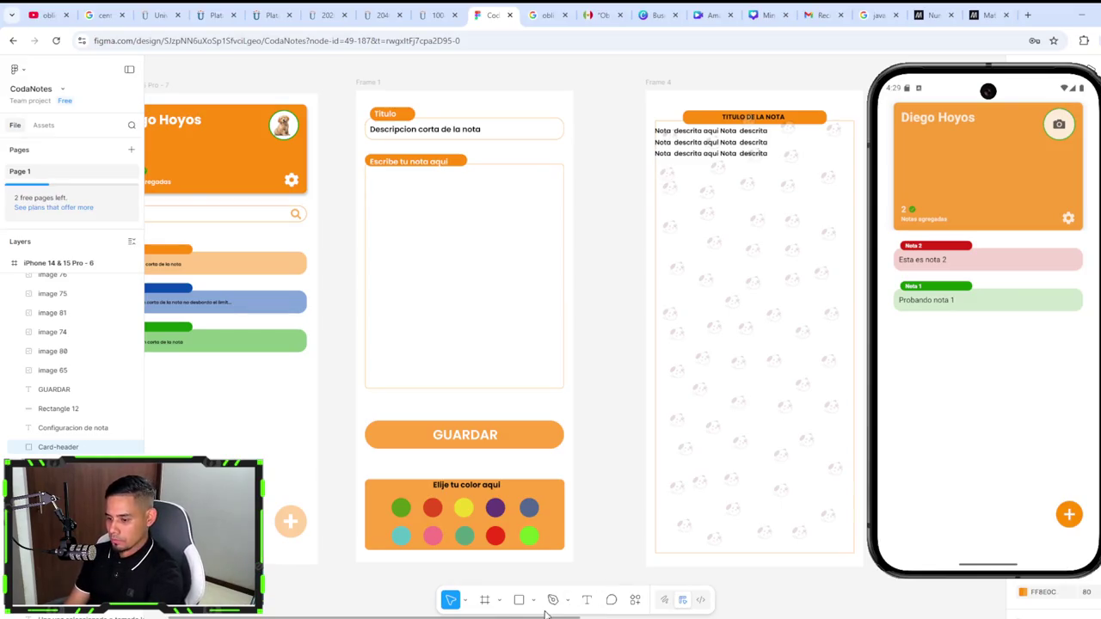
# Step: Pan the Figma canvas to the CodaNotes home and editor mockups, then open a blank Chrome tab
pyautogui.moveTo(548, 616); pyautogui.dragTo(471, 616)
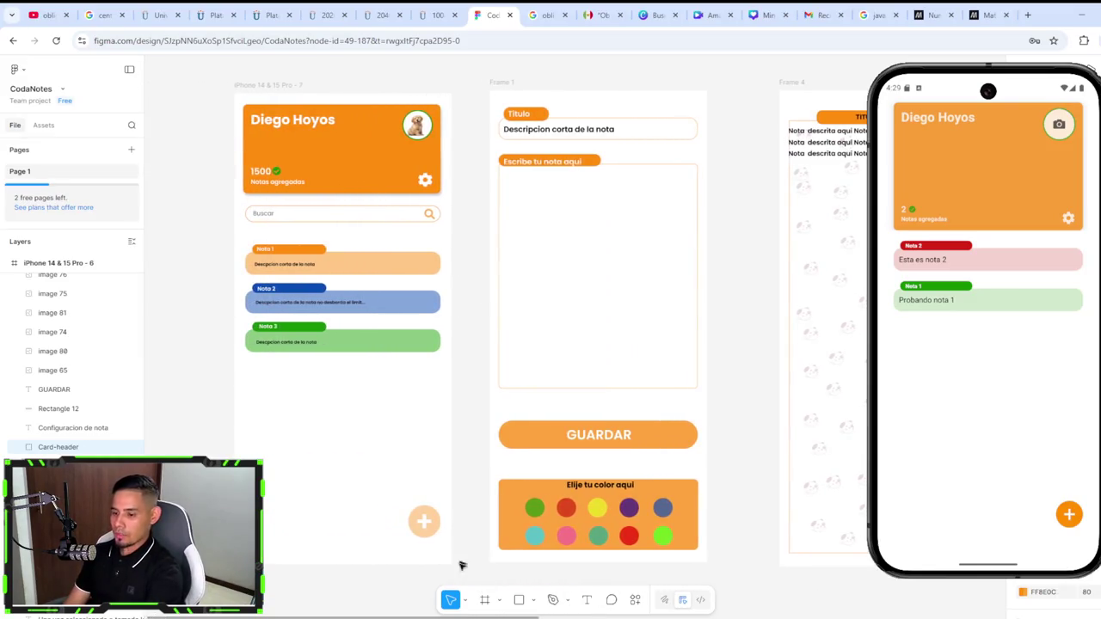
pyautogui.moveTo(370, 617); pyautogui.dragTo(332, 612)
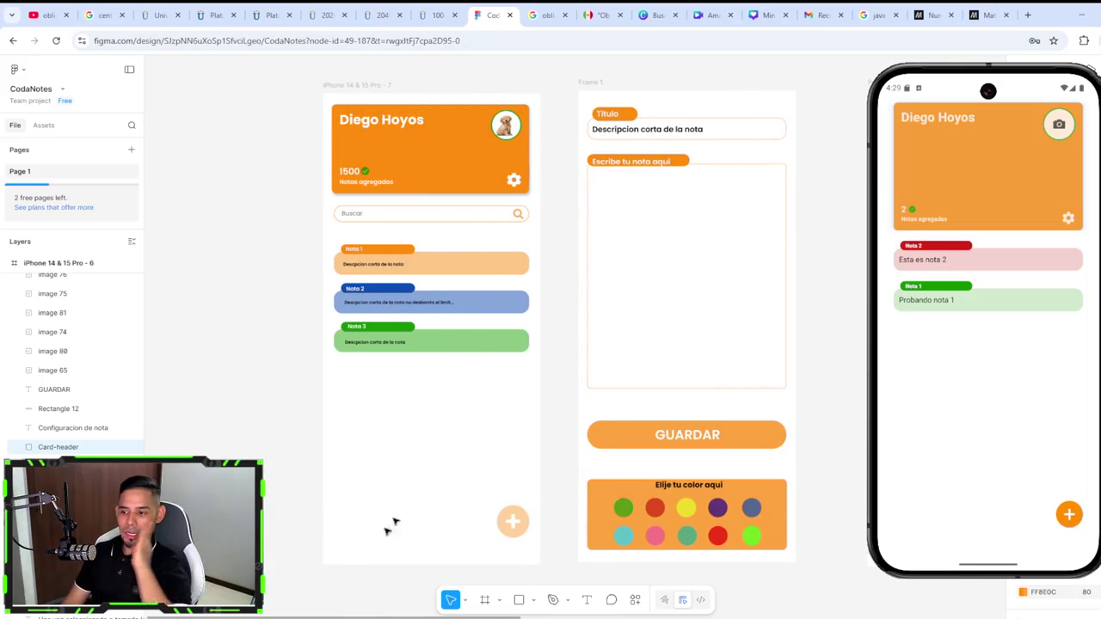
pyautogui.hscroll(1, 507, 344)
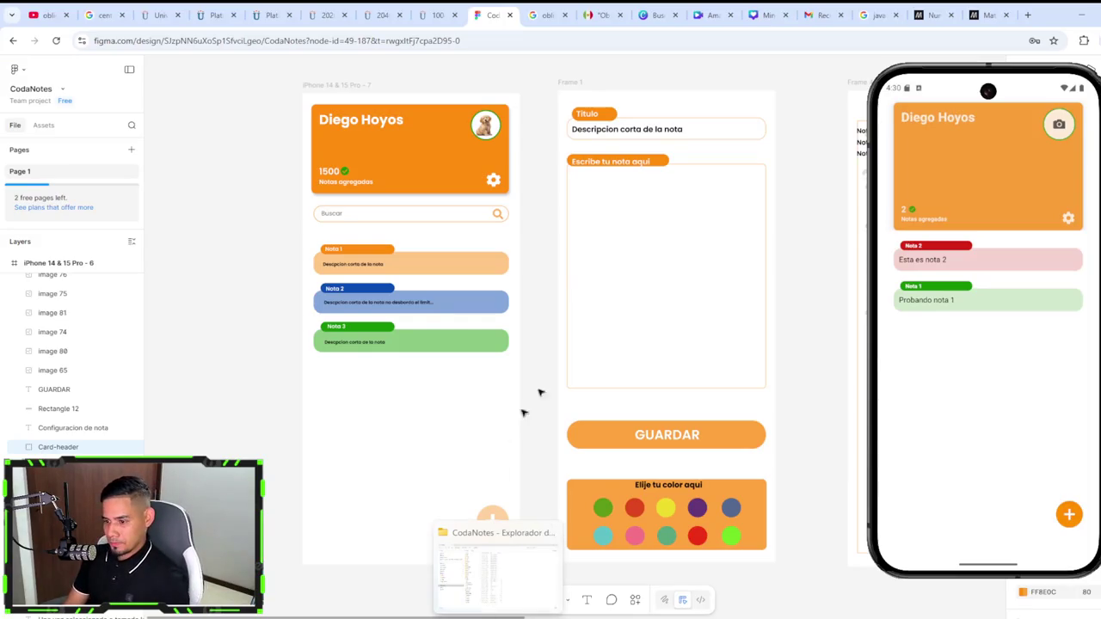
pyautogui.hscroll(-2, 453, 606)
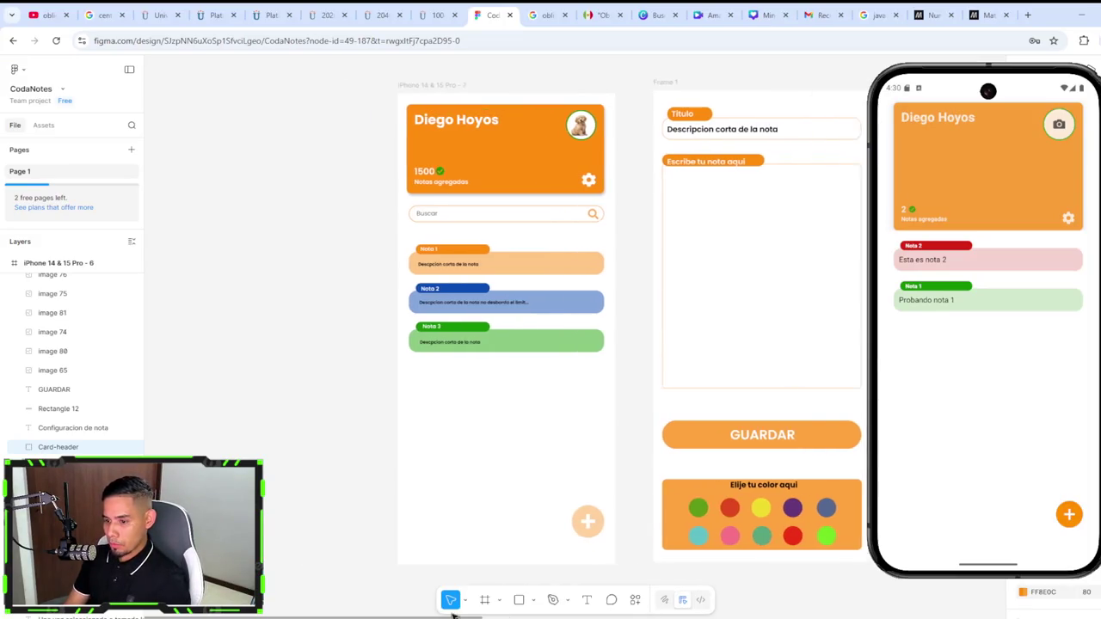
pyautogui.hscroll(5, 464, 612)
pyautogui.hscroll(-2, 495, 612)
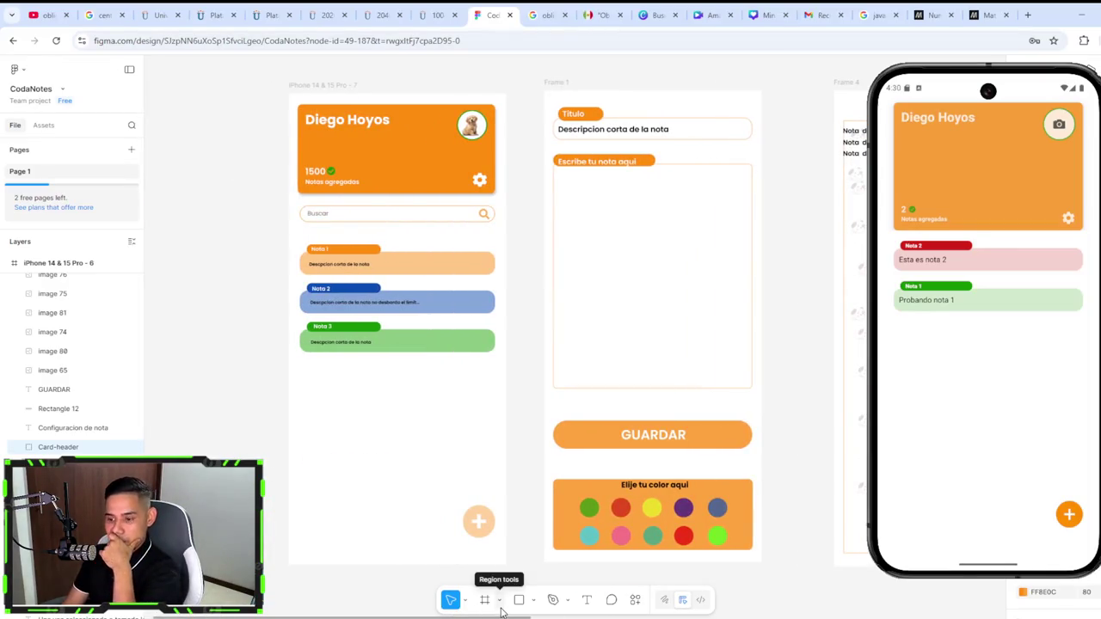
pyautogui.hscroll(1, 501, 610)
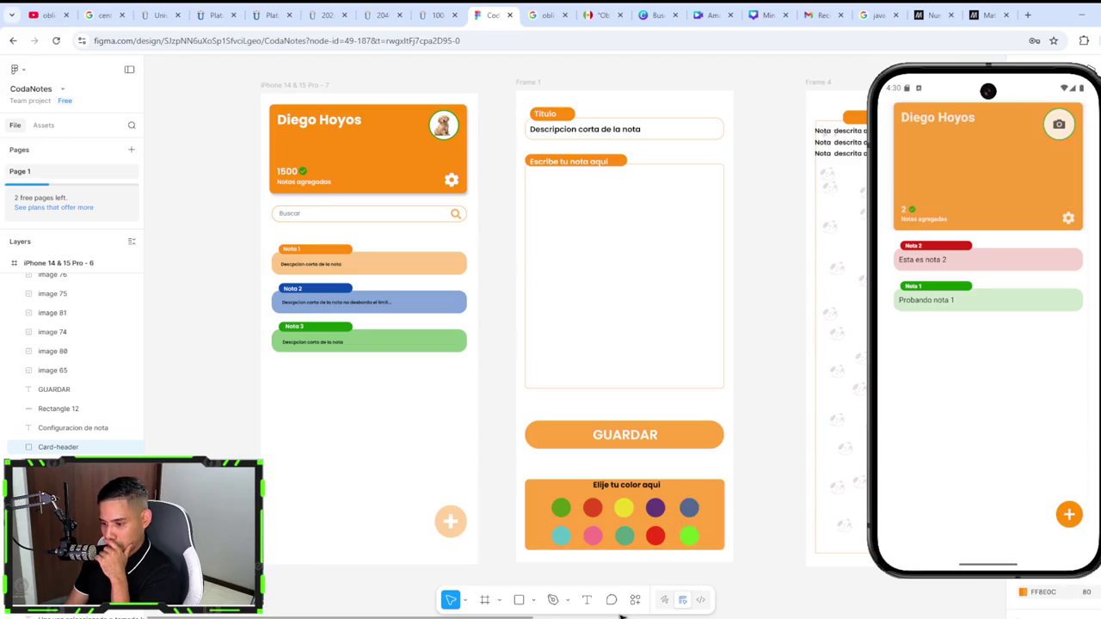
pyautogui.click(1028, 16)
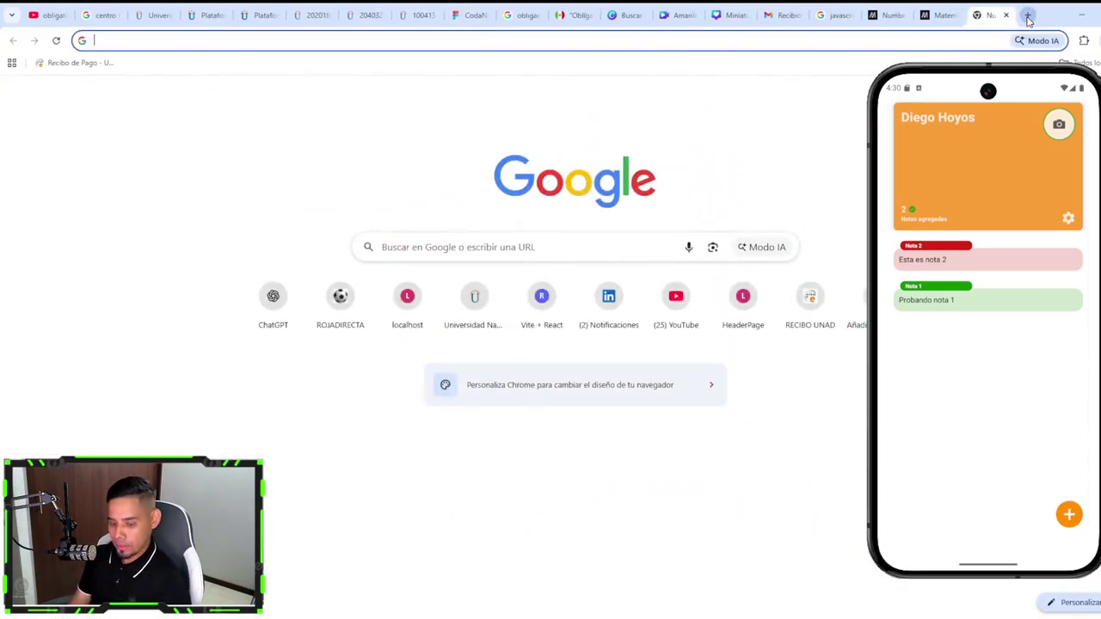
# Step: Search Google for 'eas react' and open the EAS Build documentation result
pyautogui.write('eas')
pyautogui.press('Return')
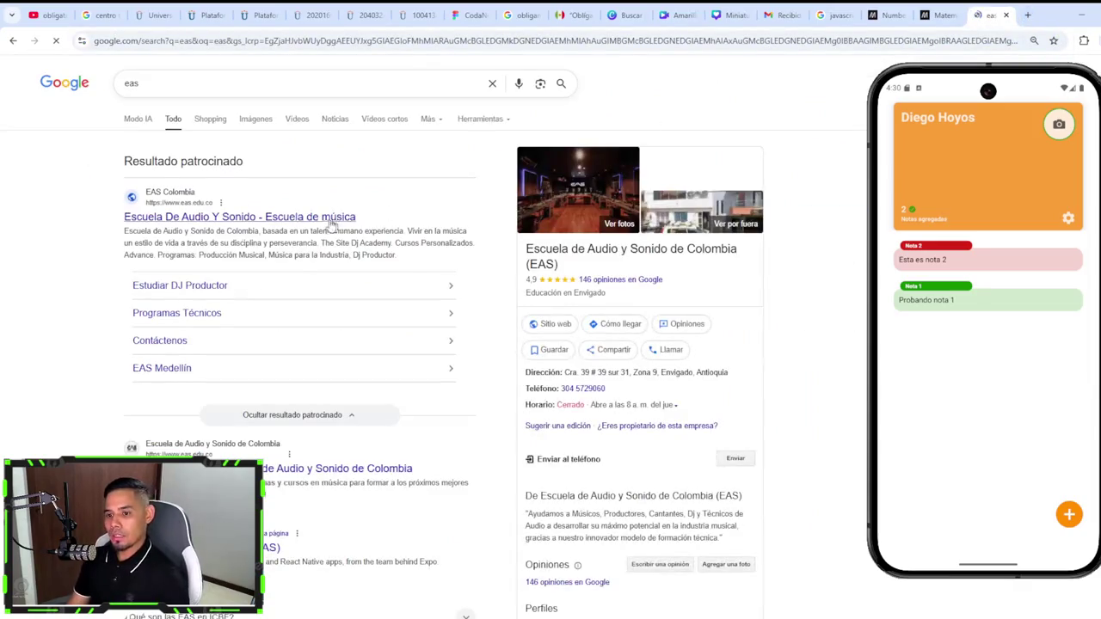
pyautogui.click(233, 82)
pyautogui.write('reac')
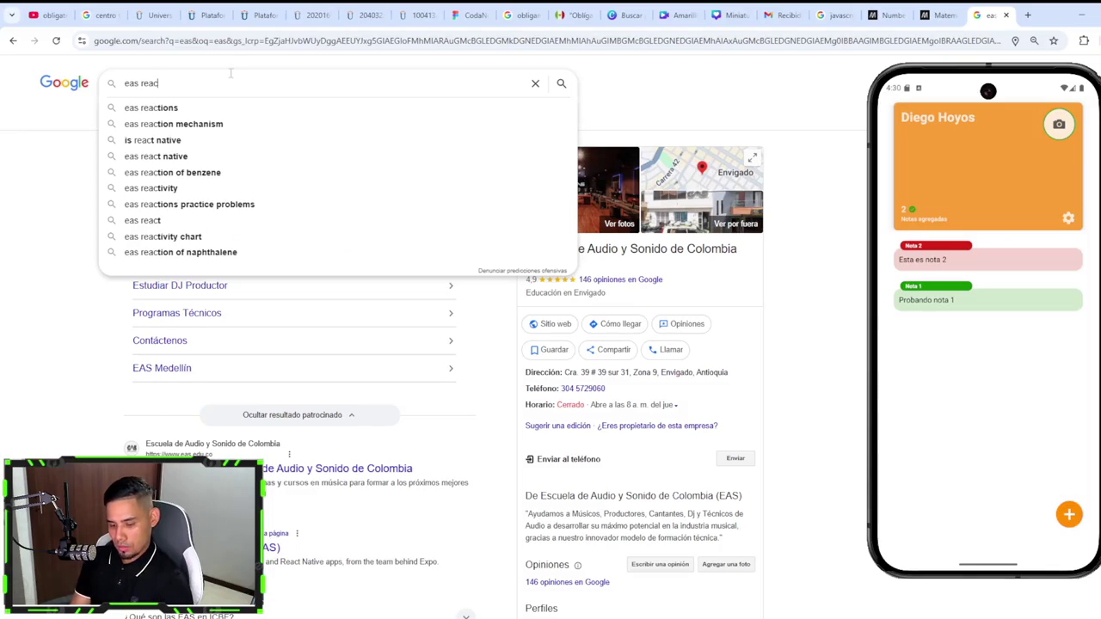
pyautogui.click(195, 156)
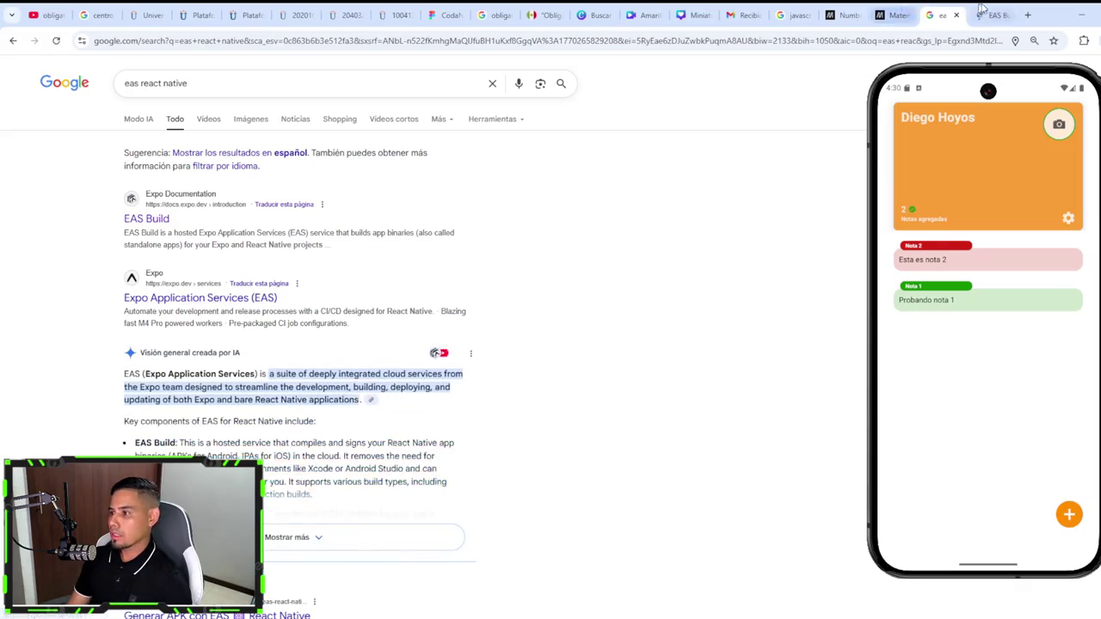
pyautogui.click(147, 219)
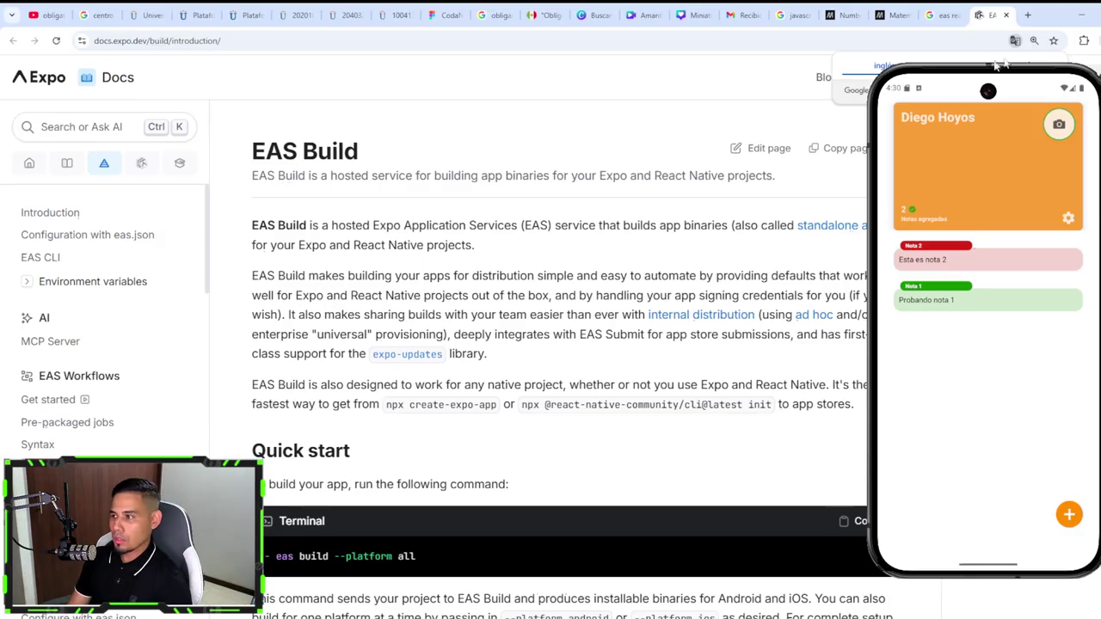
# Step: In a new tab, search 'expo go eas' and open the Expo Go result in the background
pyautogui.click(1027, 17)
pyautogui.write('expo go ')
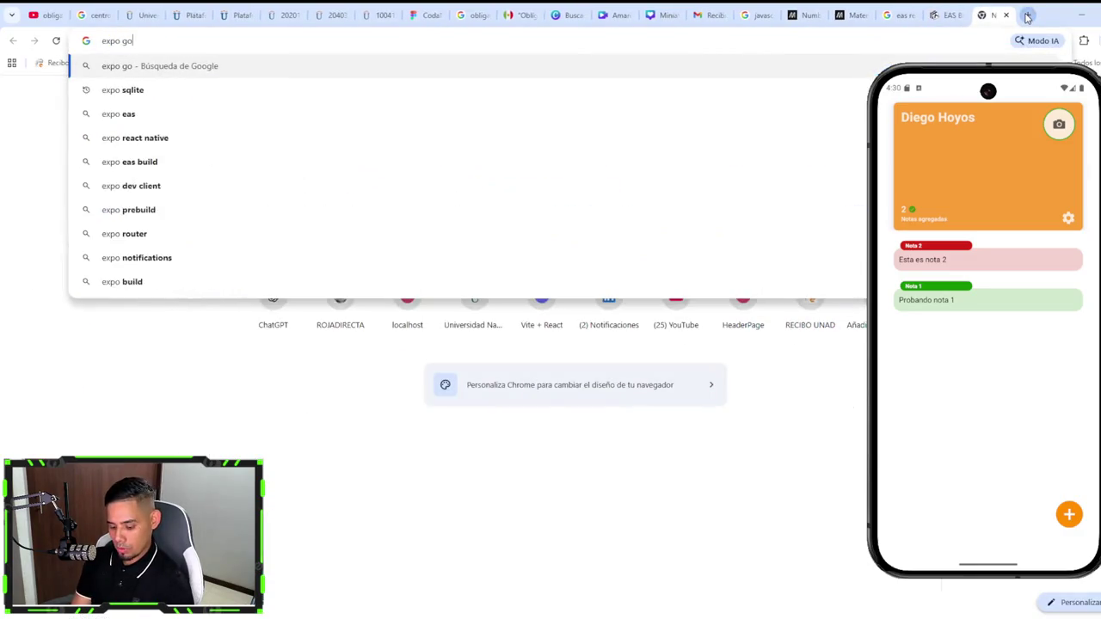
pyautogui.write('eas')
pyautogui.press('Return')
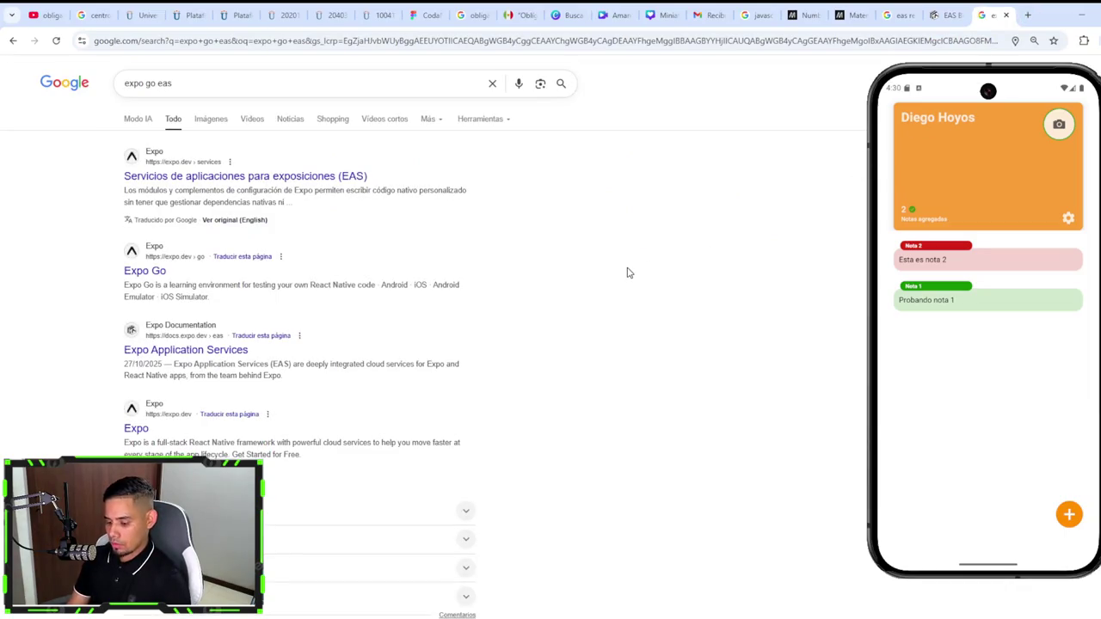
pyautogui.middleClick(143, 272)
# Step: Switch to the Expo tab, dismiss Translate, and browse the Expo homepage
pyautogui.click(996, 13)
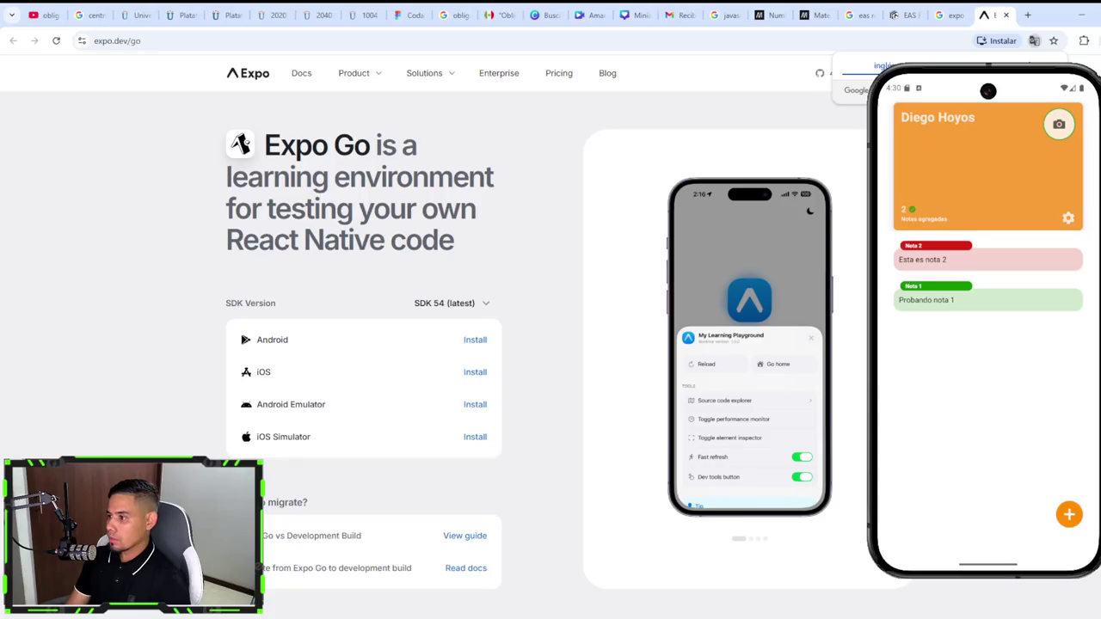
pyautogui.click(1050, 67)
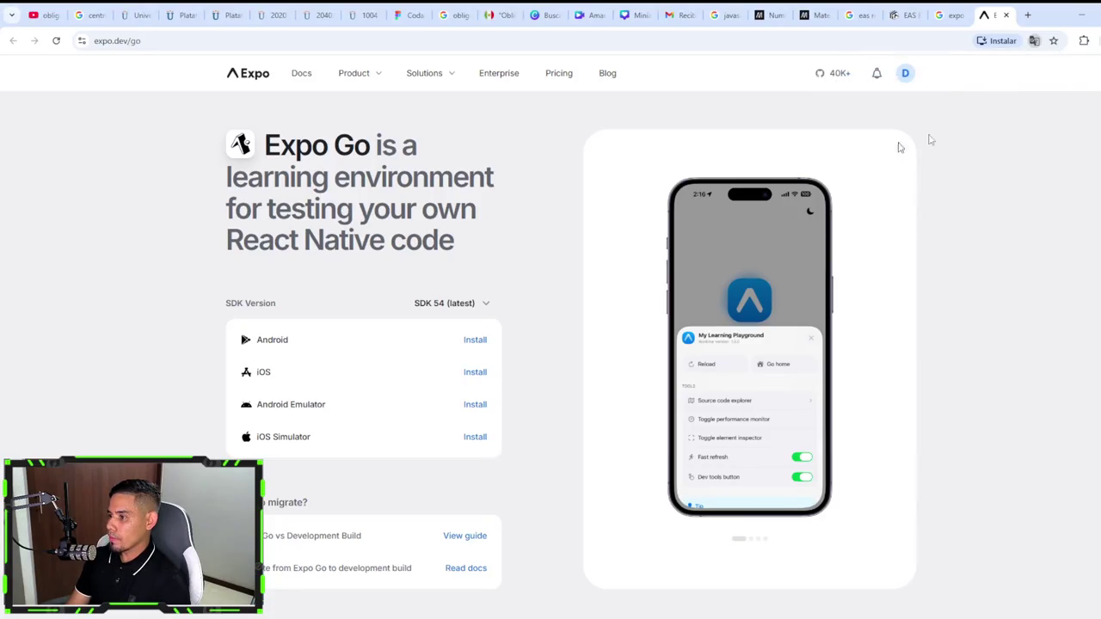
pyautogui.click(906, 75)
pyautogui.click(867, 100)
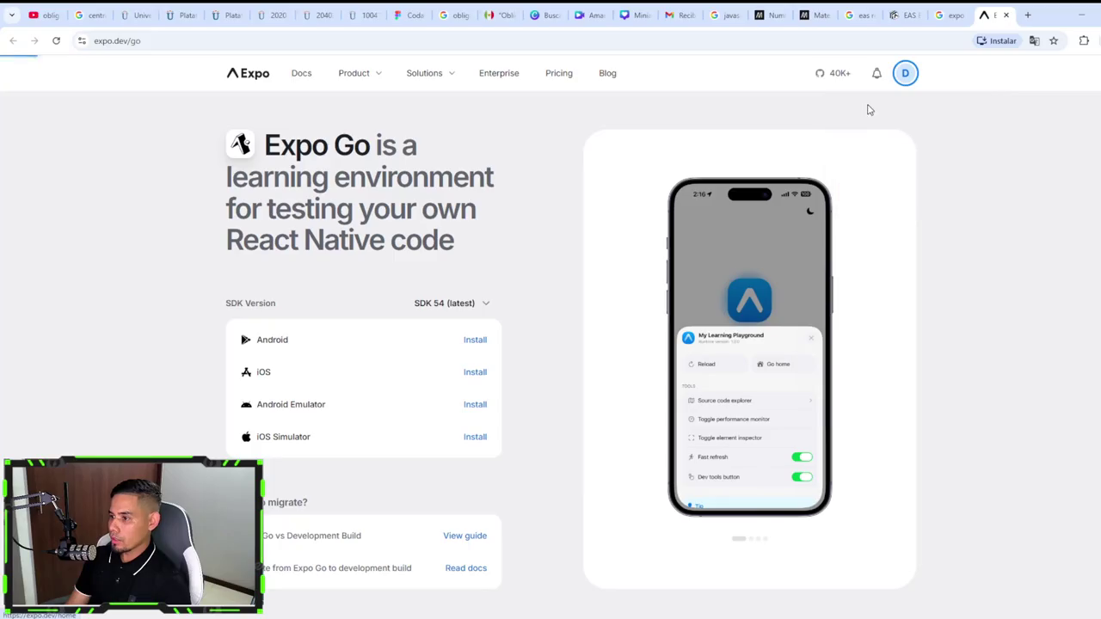
pyautogui.scroll(-2, 537, 335)
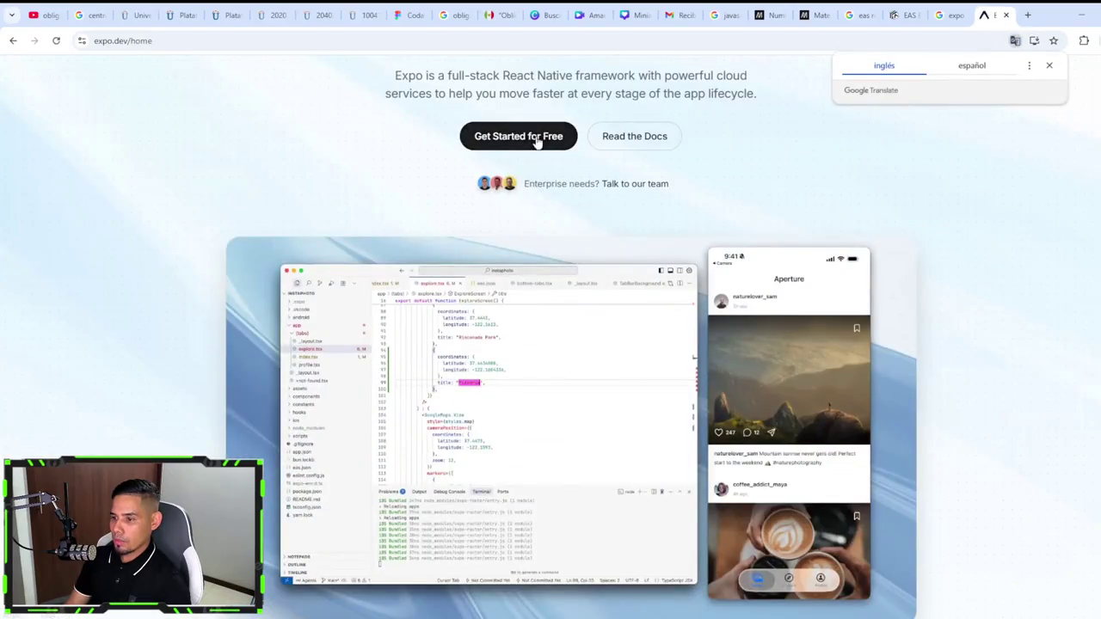
pyautogui.scroll(-4, 602, 277)
pyautogui.scroll(2, 628, 274)
pyautogui.scroll(3, 622, 246)
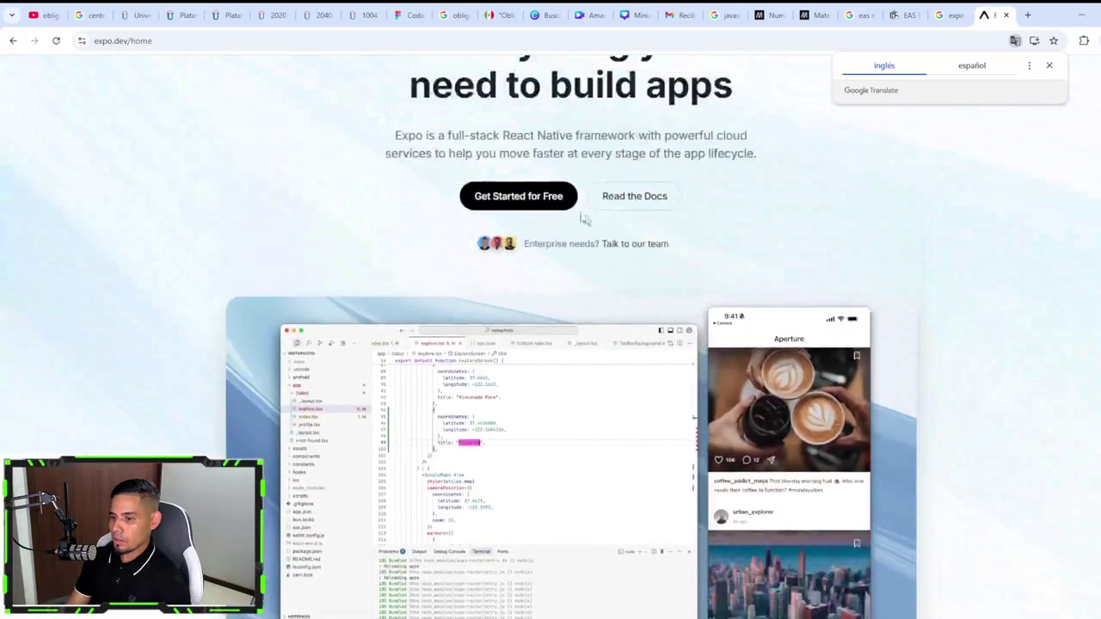
# Step: Visit the Get Started and Services pages, ending on the Expo Go product page
pyautogui.click(525, 196)
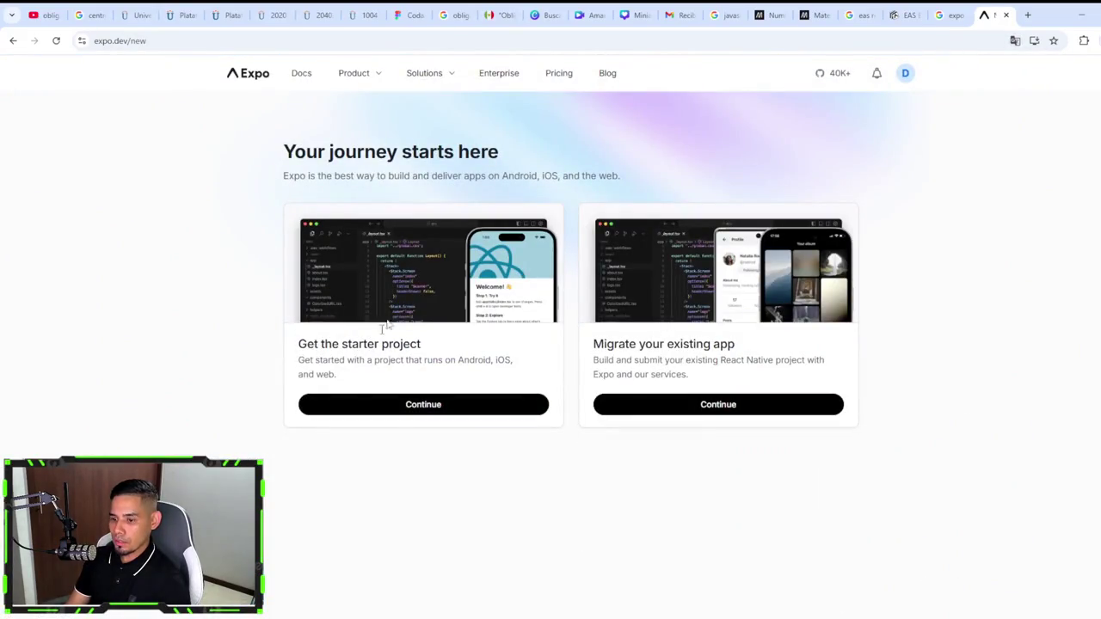
pyautogui.click(368, 90)
pyautogui.moveTo(354, 73)
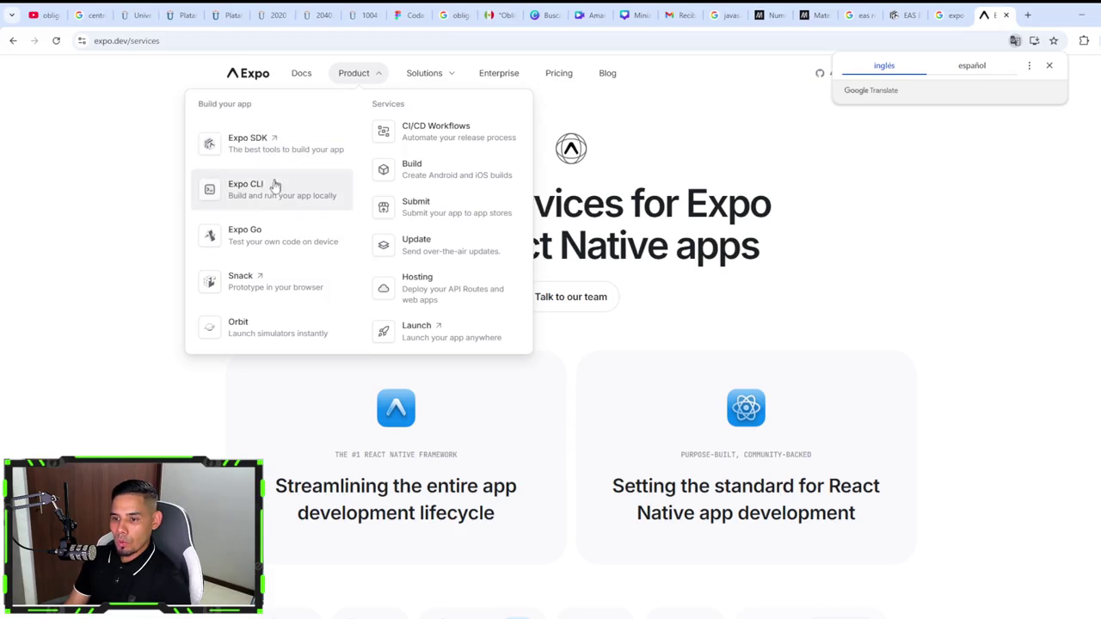
pyautogui.click(256, 233)
pyautogui.scroll(-4, 680, 389)
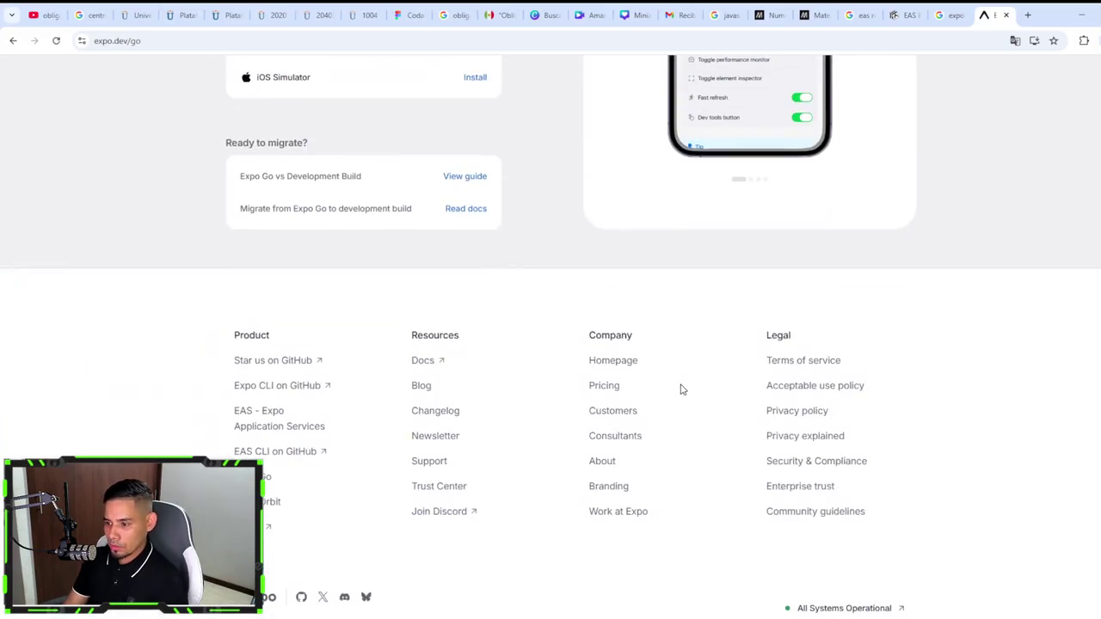
pyautogui.scroll(4, 681, 389)
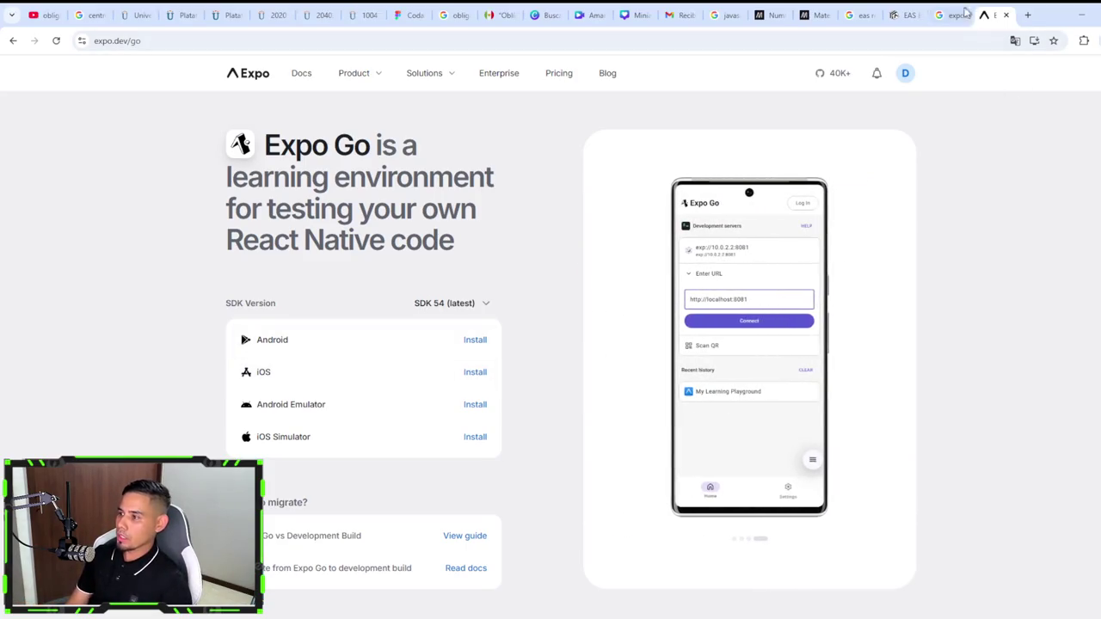
# Step: Return to the EAS Build docs tab and scroll the sidebar down to the Reference section
pyautogui.click(905, 15)
pyautogui.scroll(-5, 130, 447)
pyautogui.scroll(-5, 131, 447)
pyautogui.scroll(-3, 131, 448)
pyautogui.scroll(-5, 131, 448)
pyautogui.scroll(-1, 131, 454)
pyautogui.scroll(-1, 131, 454)
pyautogui.scroll(-2, 131, 454)
pyautogui.scroll(-3, 131, 454)
pyautogui.scroll(-1, 131, 454)
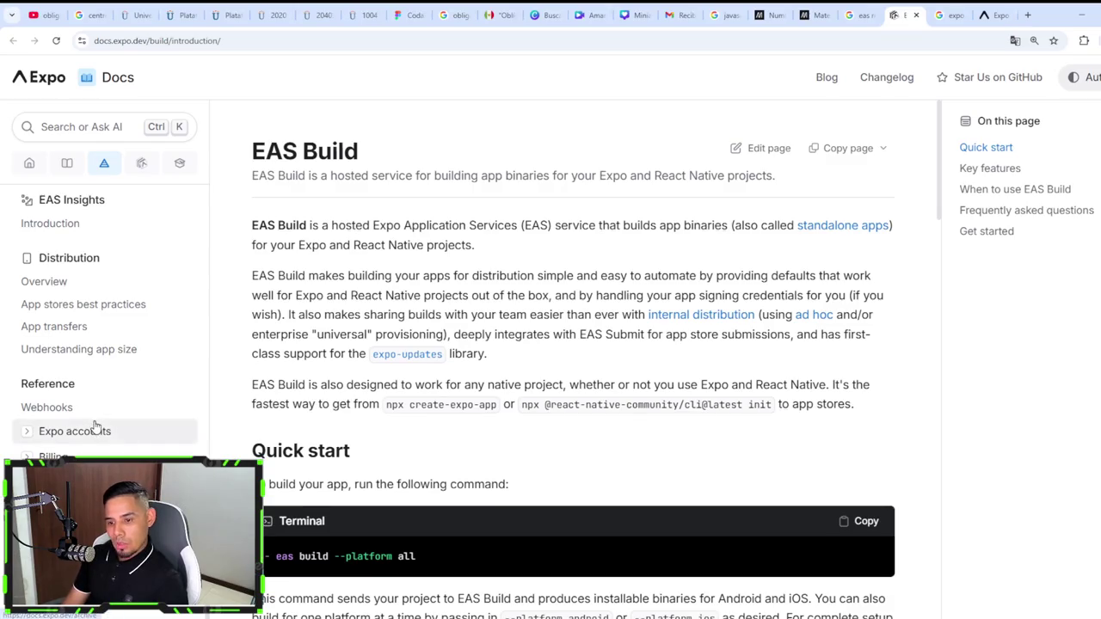
# Step: In a new tab, search 'react native cli' and open Get Started with React Native in the background
pyautogui.click(1028, 14)
pyautogui.write('rea')
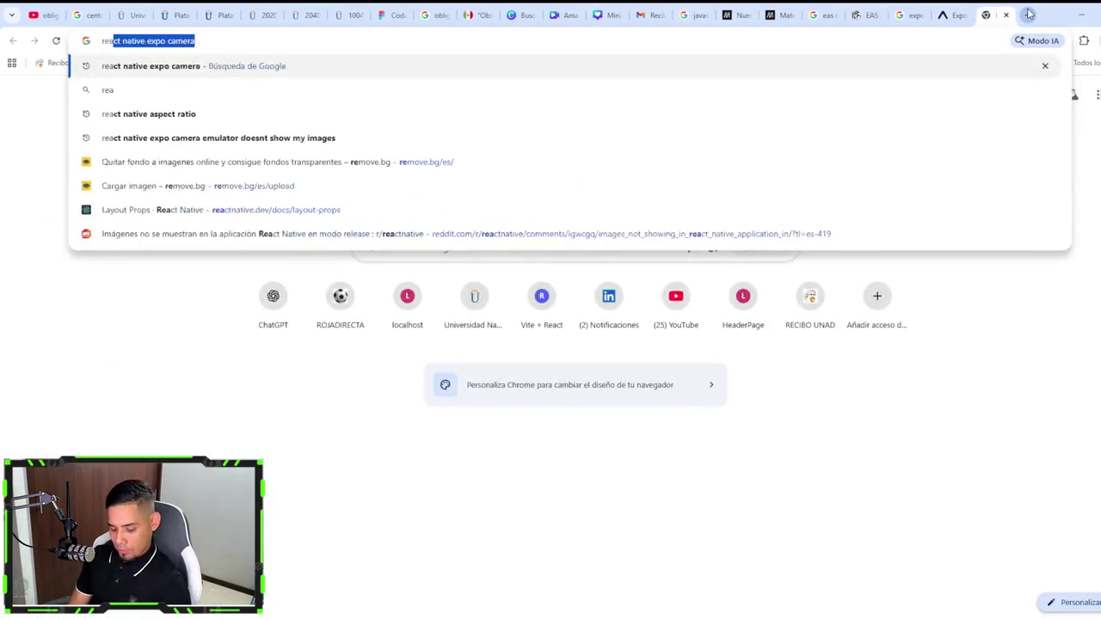
pyautogui.write('ct native cli')
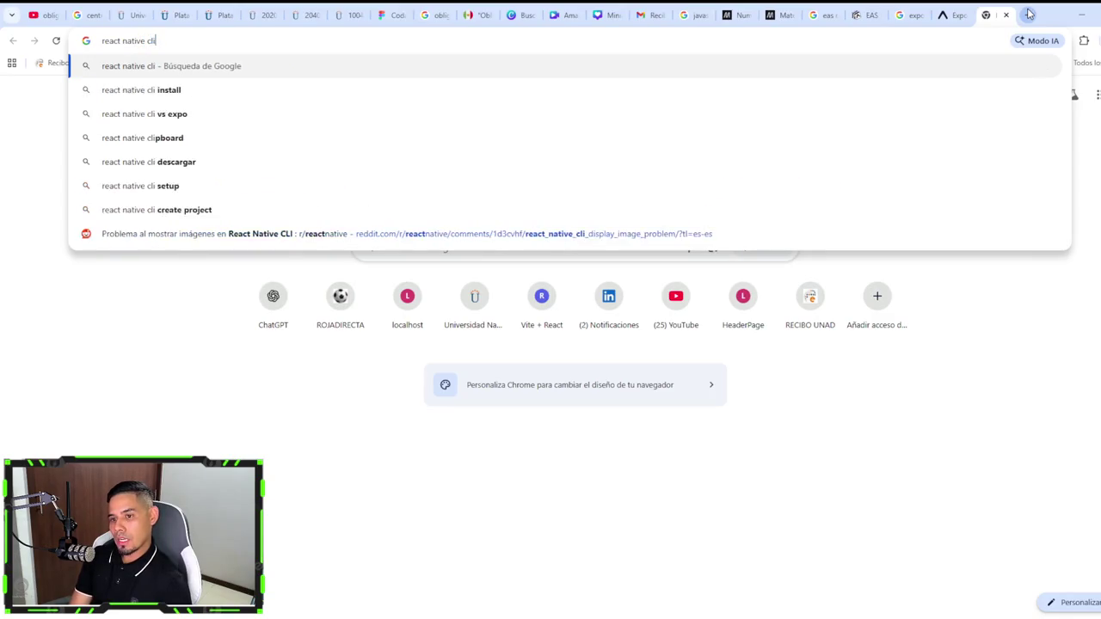
pyautogui.press('Return')
pyautogui.middleClick(216, 177)
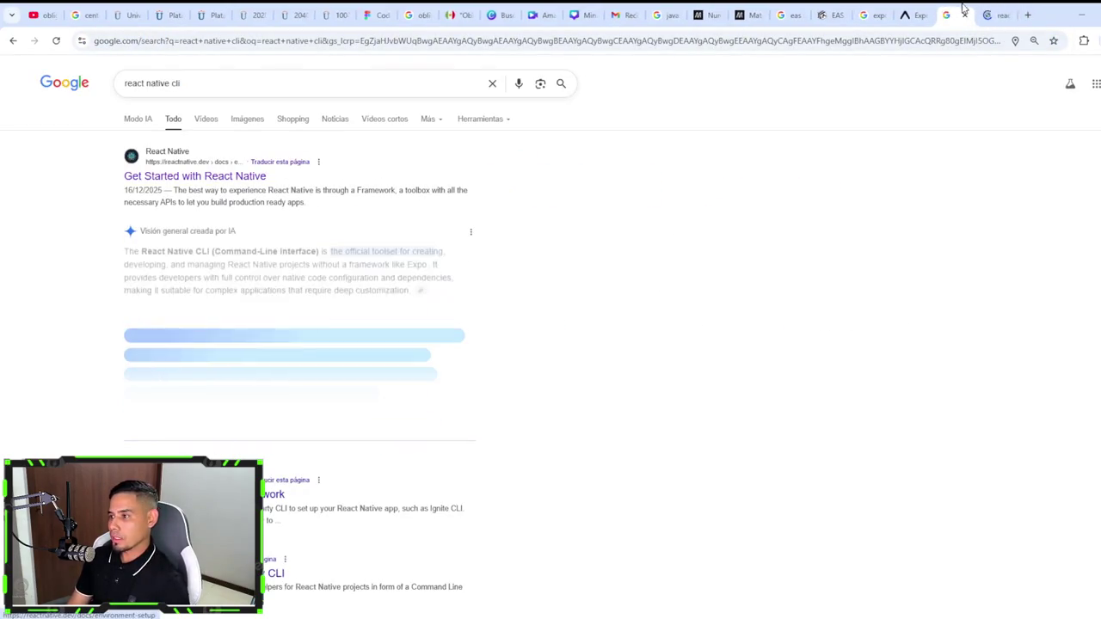
# Step: Read the Get Started page's Expo section with Translate dismissed, then return to Figma's CodaNotes design
pyautogui.click(996, 13)
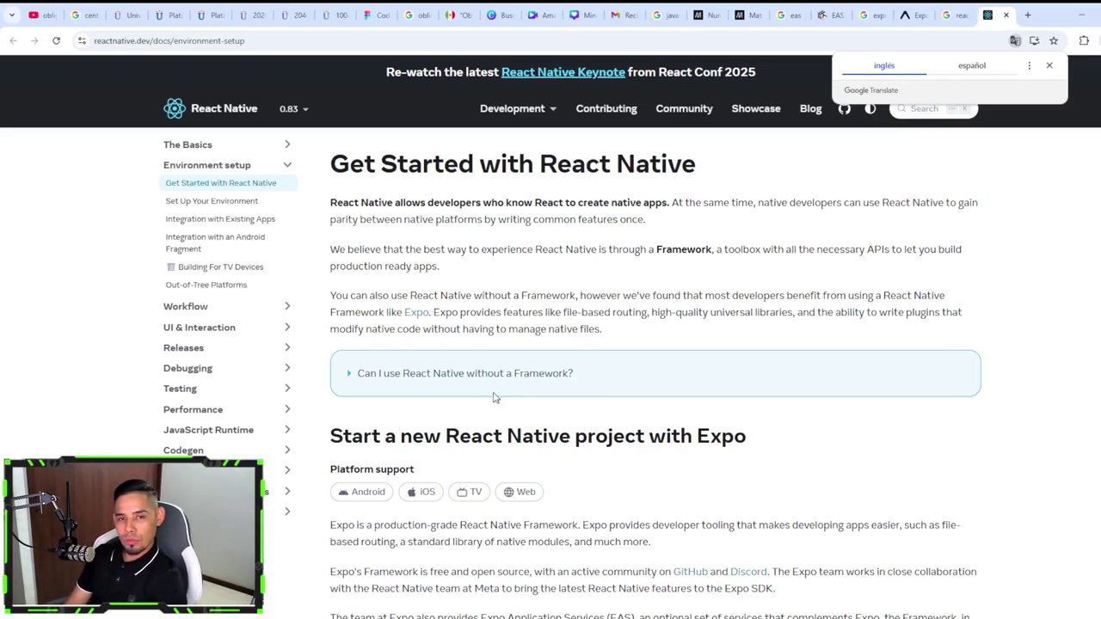
pyautogui.click(1049, 66)
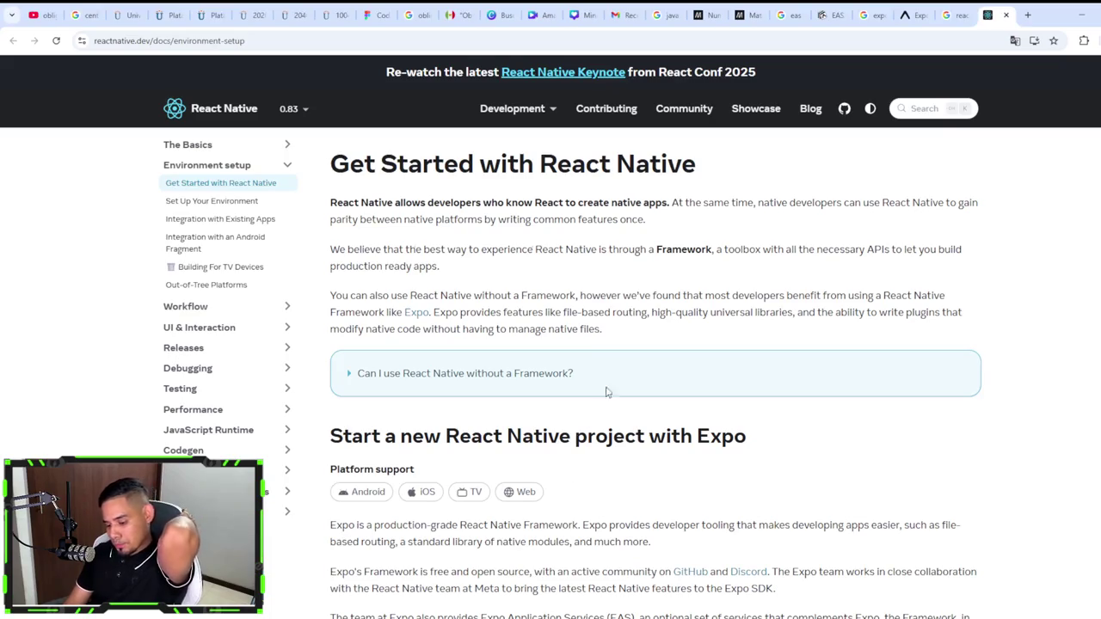
pyautogui.scroll(-5, 651, 422)
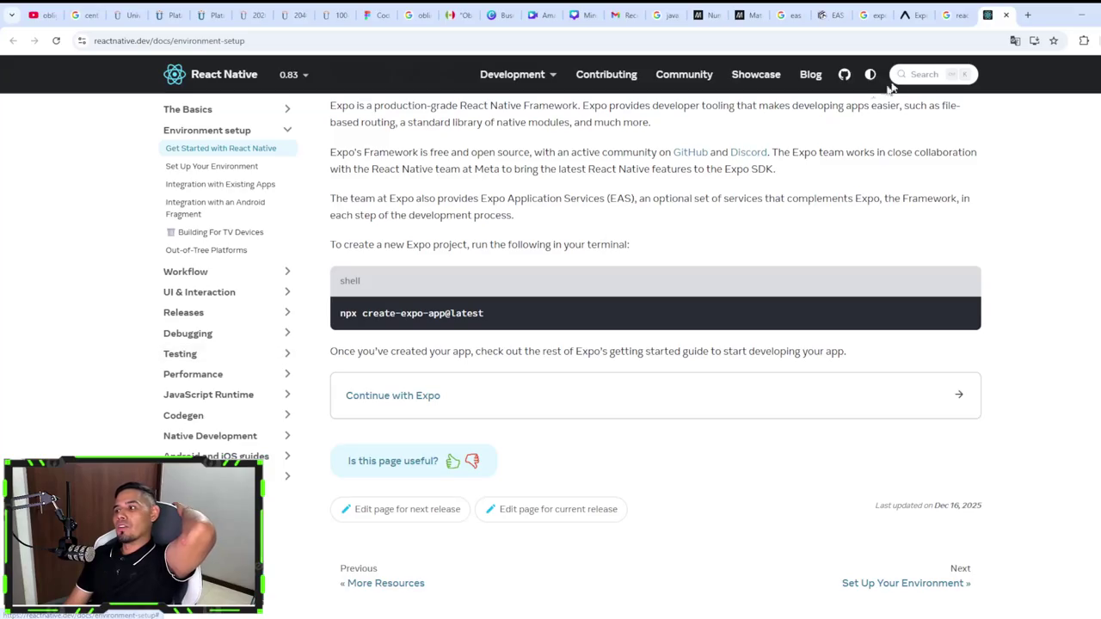
pyautogui.click(374, 15)
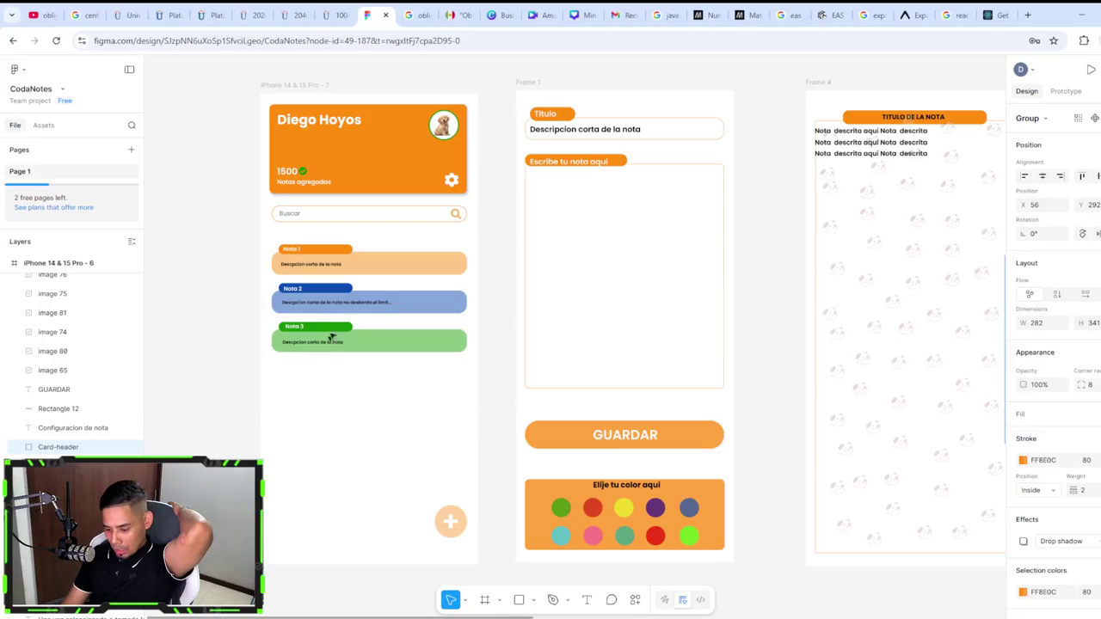
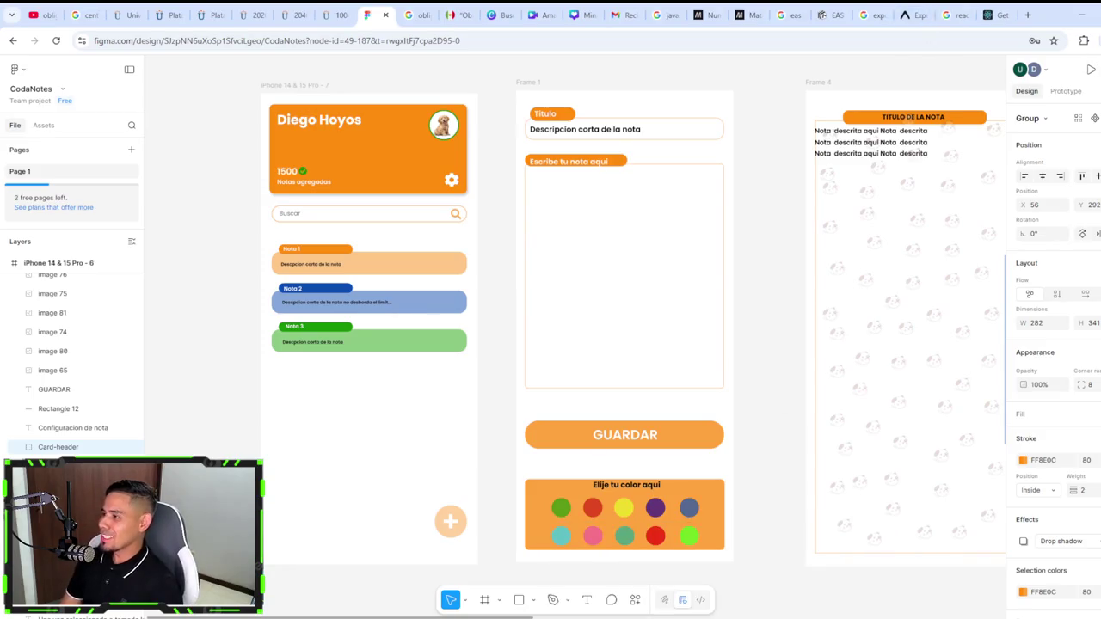
# Step: Glance at Chrome's Configuración page, return to the Figma design, then bring icons-patron.tsx forward
pyautogui.click(1092, 40)
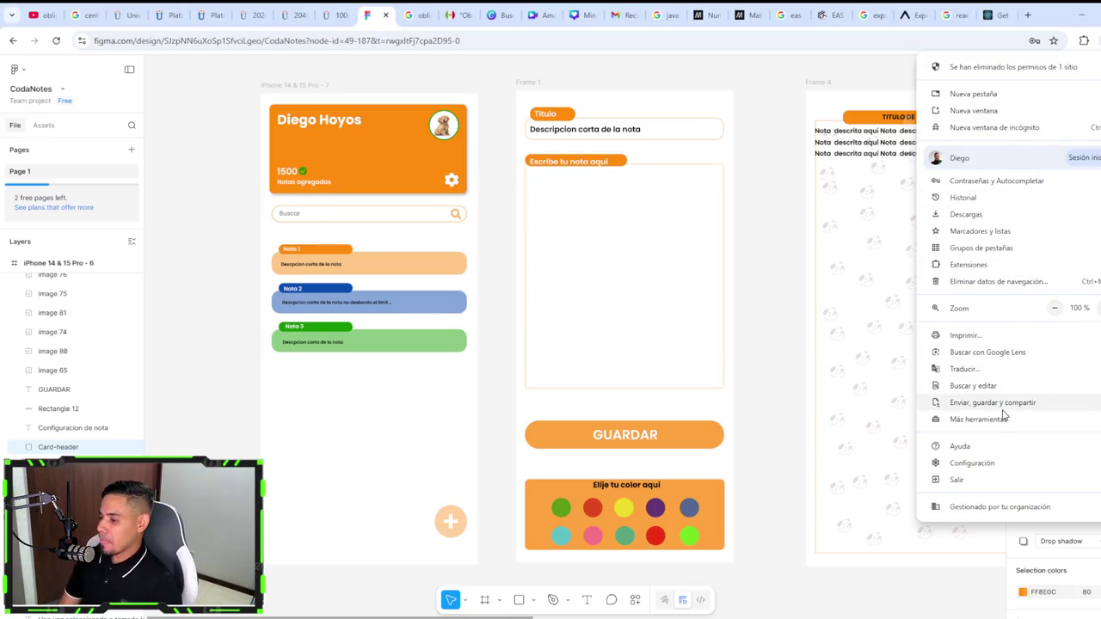
pyautogui.click(999, 465)
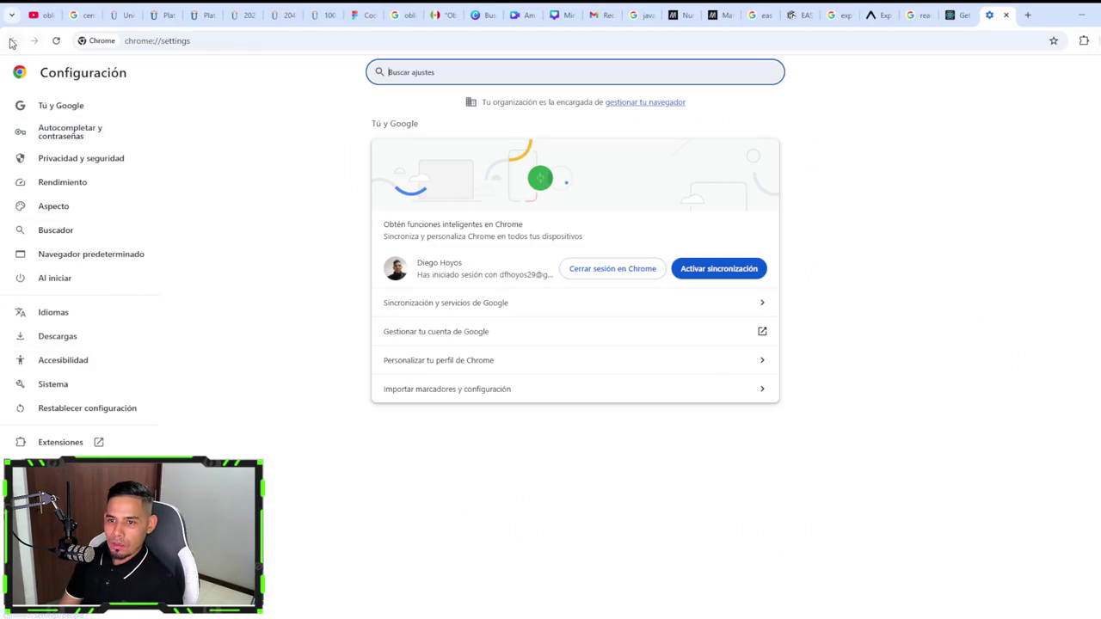
pyautogui.click(1006, 15)
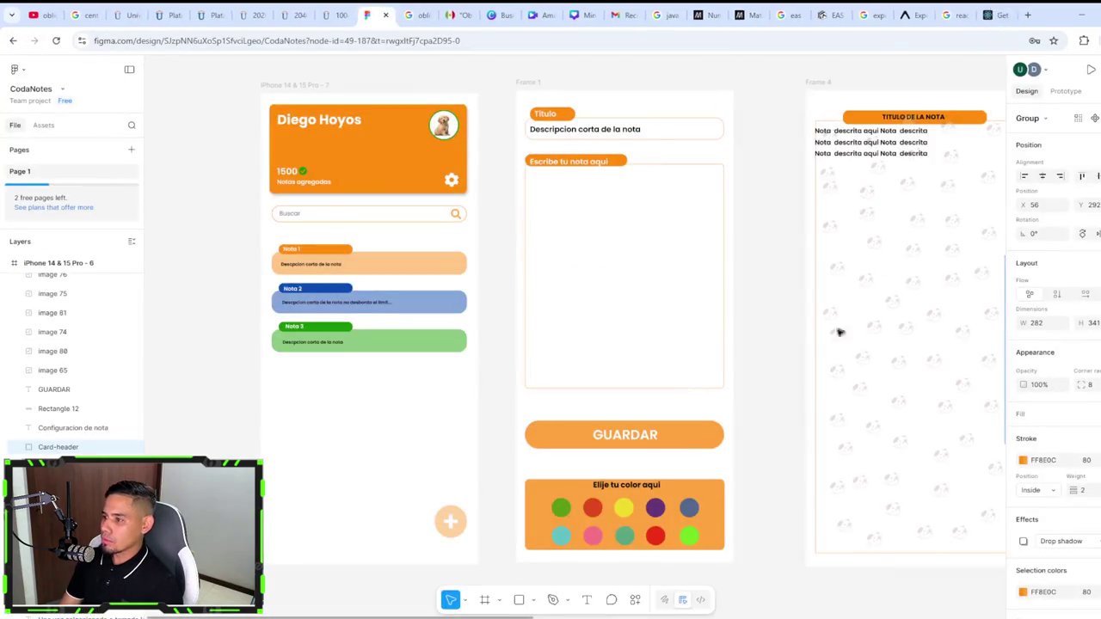
pyautogui.hotkey('alt', 'Tab')
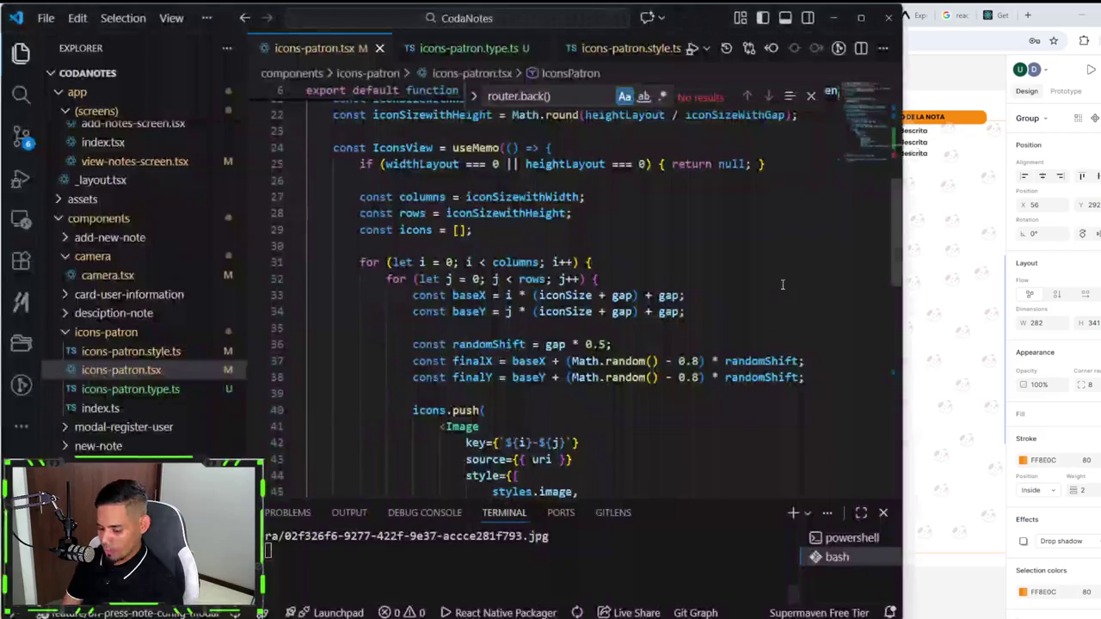
# Step: Maximize VS Code, then in OBS hide the Camara 4k webcam source and show it again
pyautogui.click(863, 15)
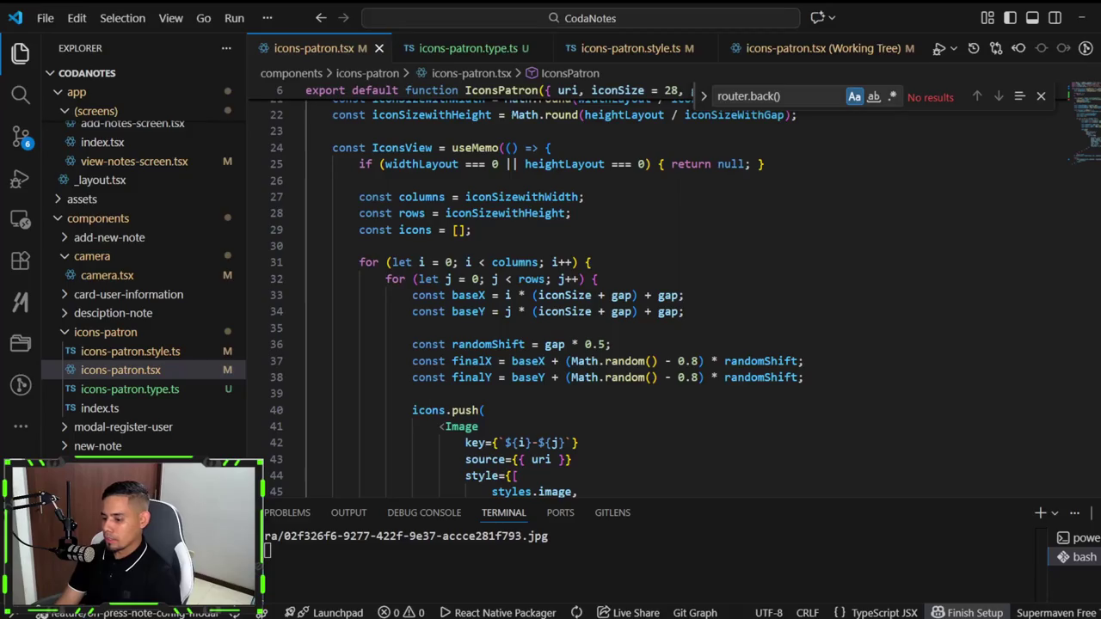
pyautogui.click(708, 572)
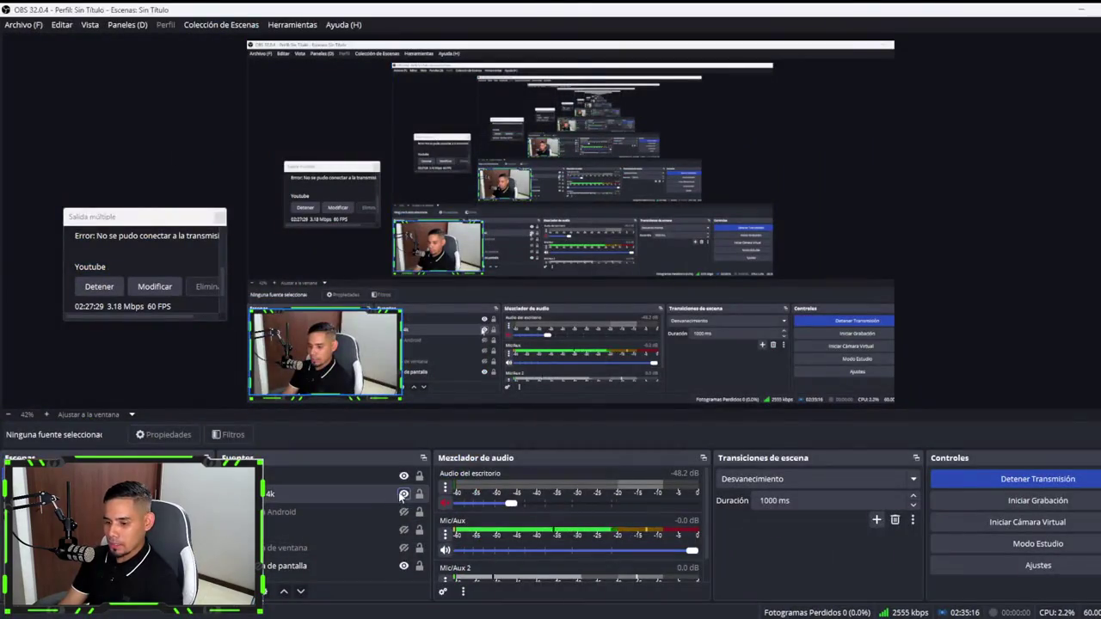
pyautogui.click(392, 495)
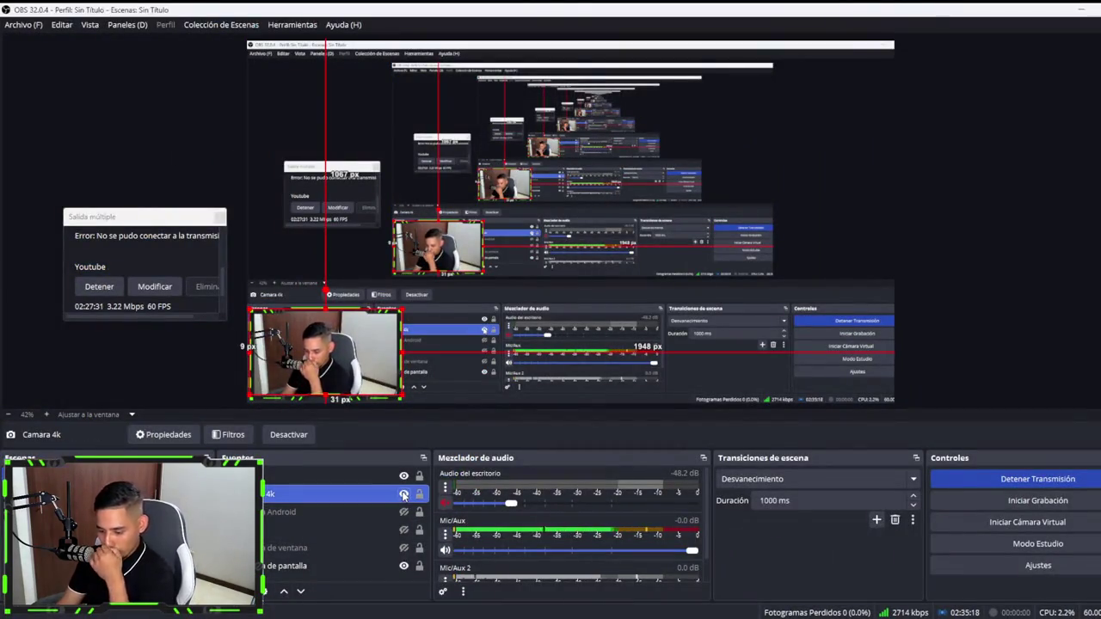
pyautogui.click(403, 495)
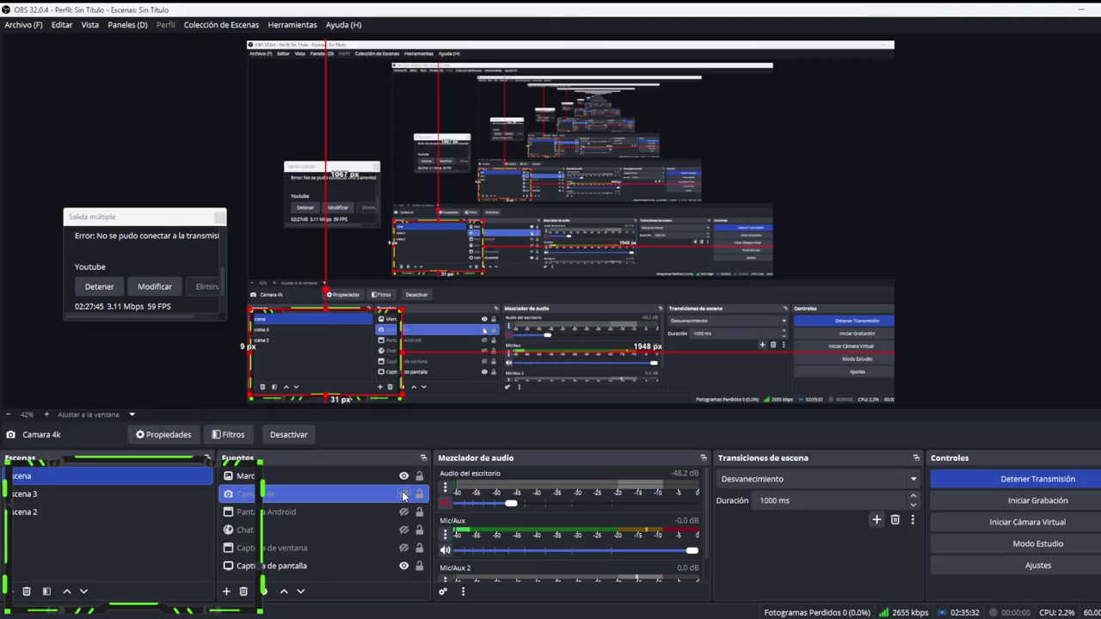
pyautogui.click(404, 497)
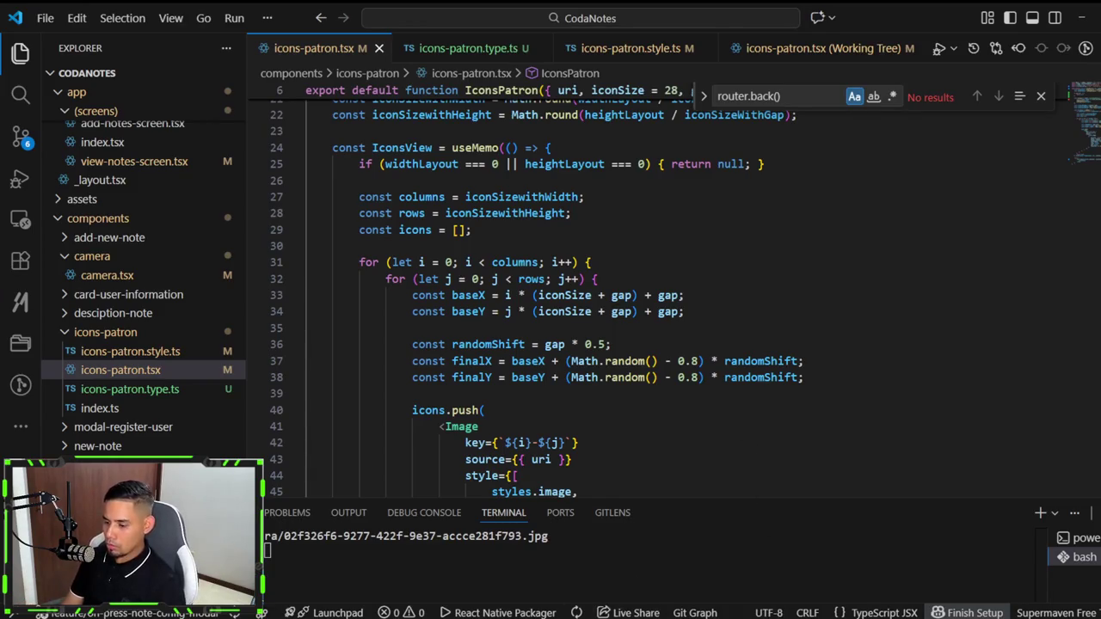
# Step: Search Google for 'llmv' in a new tab and open the LLVM project homepage
pyautogui.hotkey('alt', 'Tab')
pyautogui.click(1031, 15)
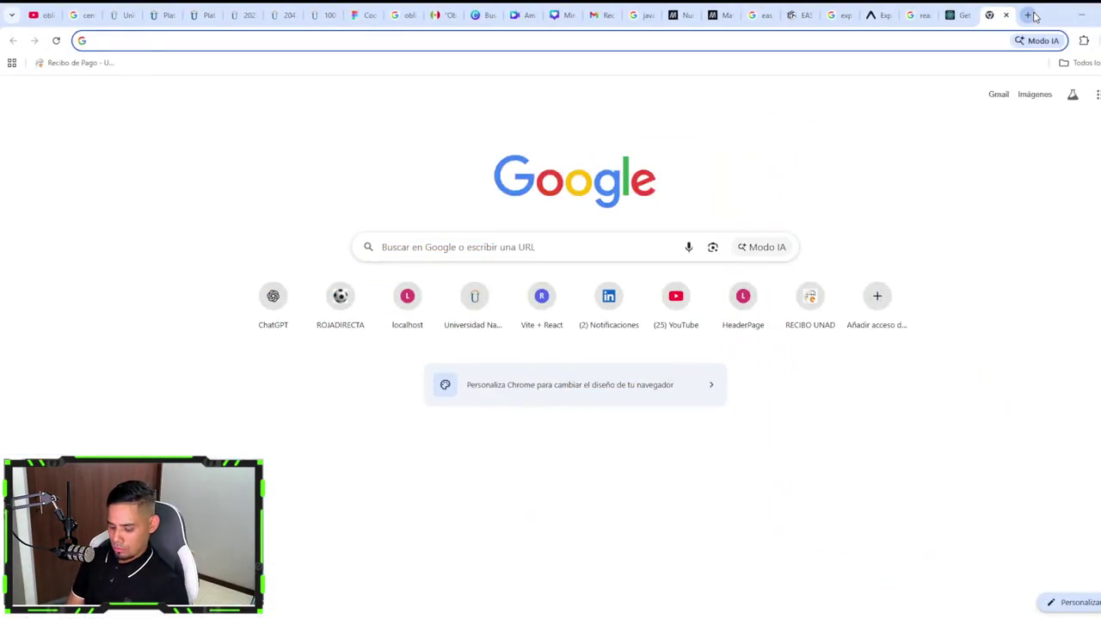
pyautogui.write('llmv')
pyautogui.press('Return')
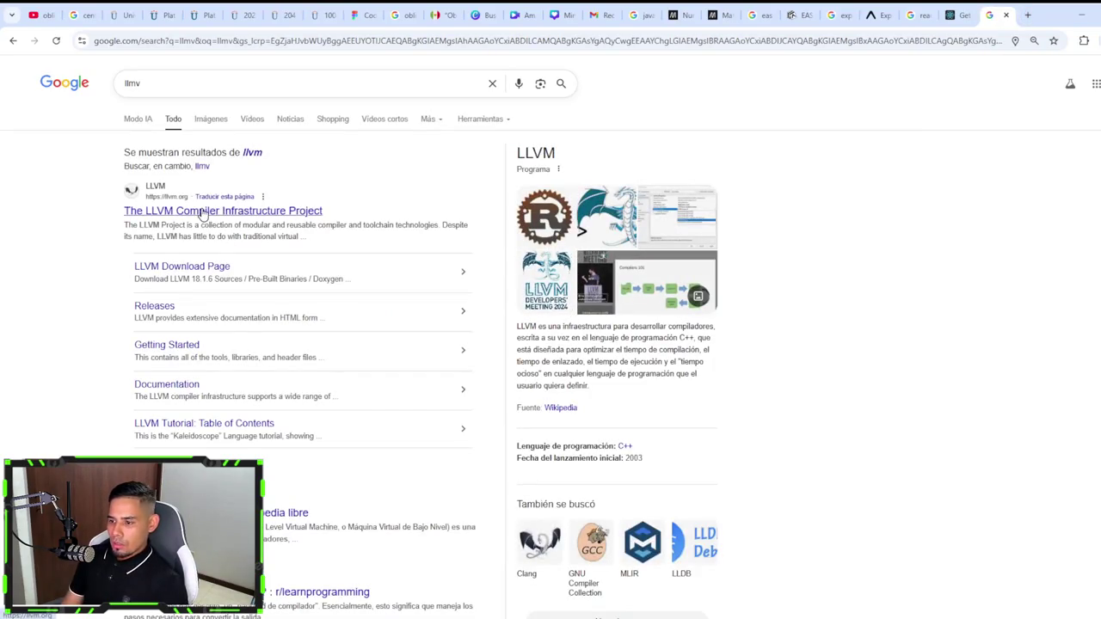
pyautogui.click(204, 212)
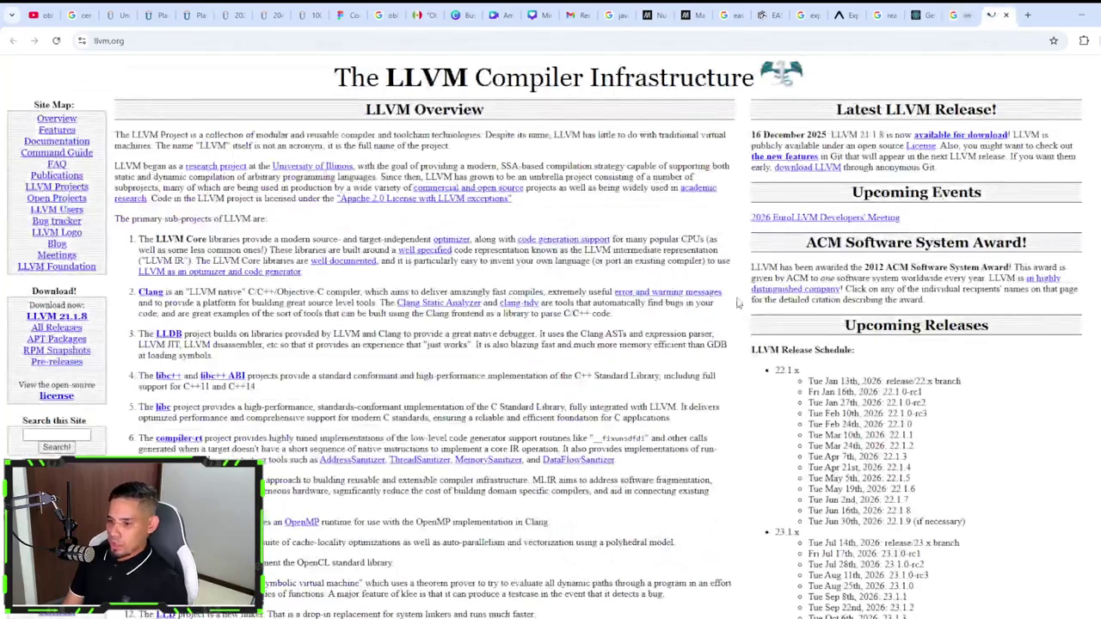
# Step: Return to the results and open the r/learnprogramming LLVM thread in a background tab
pyautogui.scroll(-3, 592, 387)
pyautogui.scroll(-5, 592, 387)
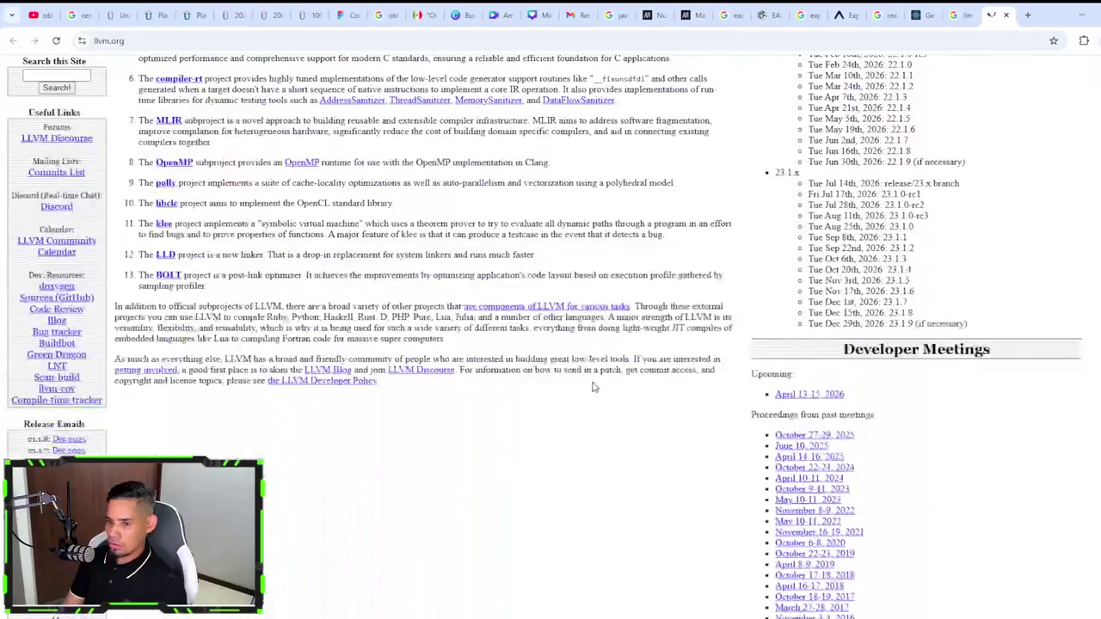
pyautogui.scroll(10, 592, 387)
pyautogui.click(955, 14)
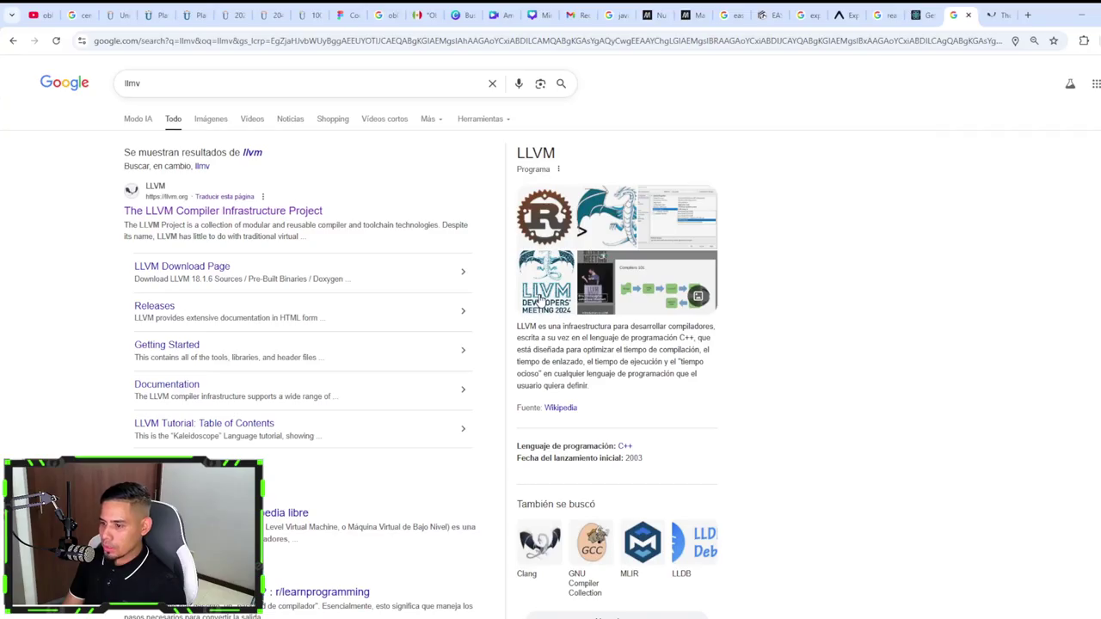
pyautogui.scroll(-2, 137, 434)
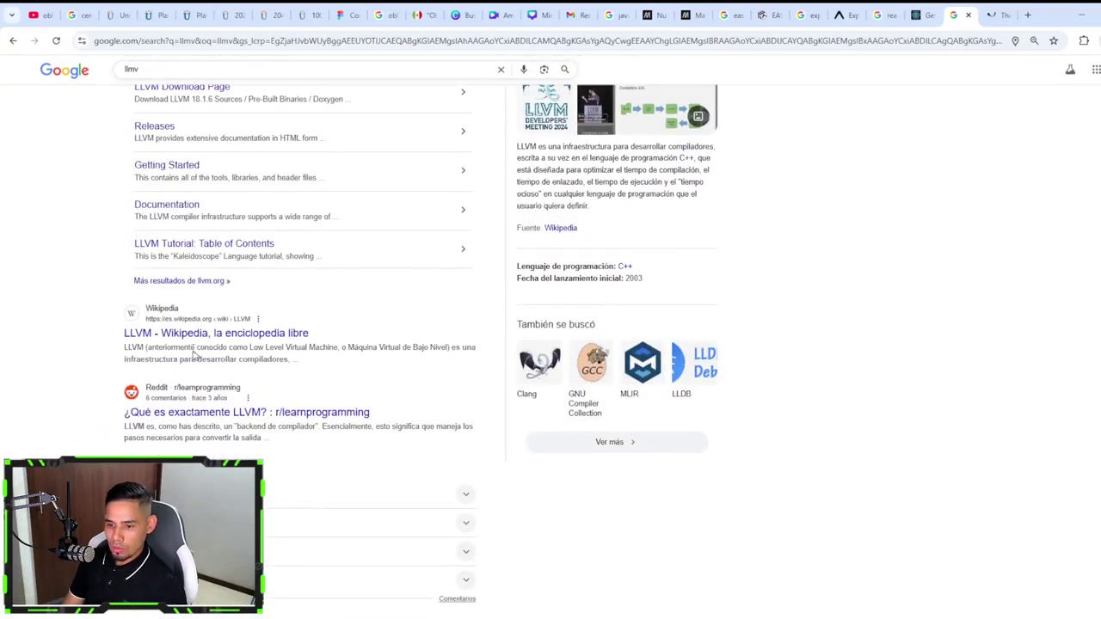
pyautogui.middleClick(178, 413)
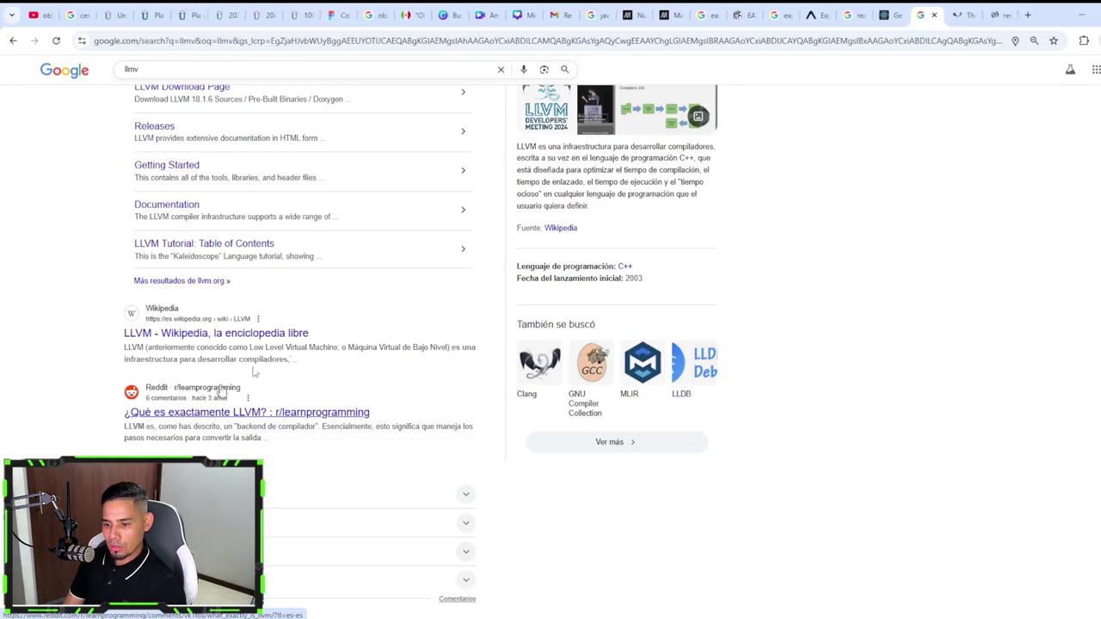
pyautogui.click(994, 14)
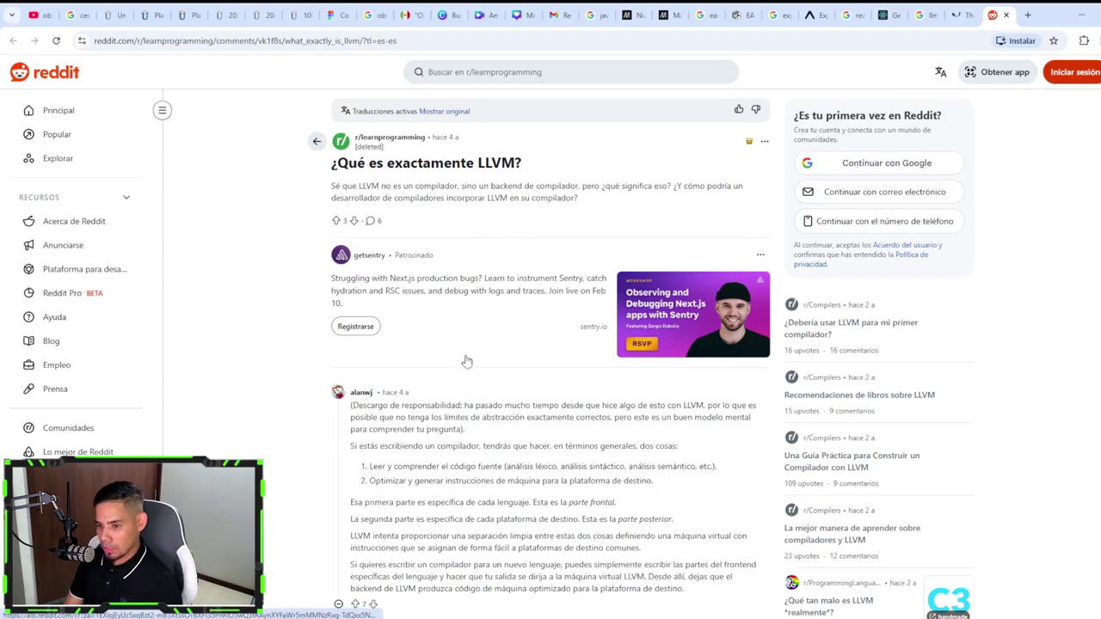
# Step: Scroll through '¿Qué es exactamente LLVM?' and its first answer on compiler frontends and backends
pyautogui.scroll(-2, 467, 361)
pyautogui.scroll(-2, 466, 353)
pyautogui.scroll(-3, 466, 353)
pyautogui.scroll(-3, 466, 353)
pyautogui.scroll(5, 466, 353)
pyautogui.scroll(5, 466, 353)
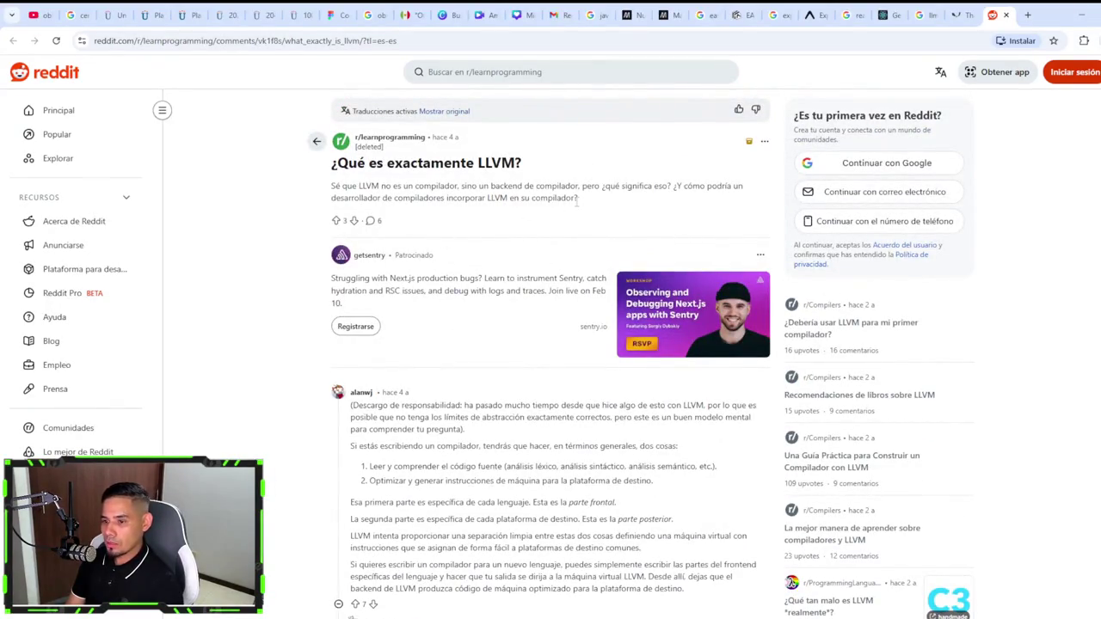
pyautogui.scroll(-2, 466, 325)
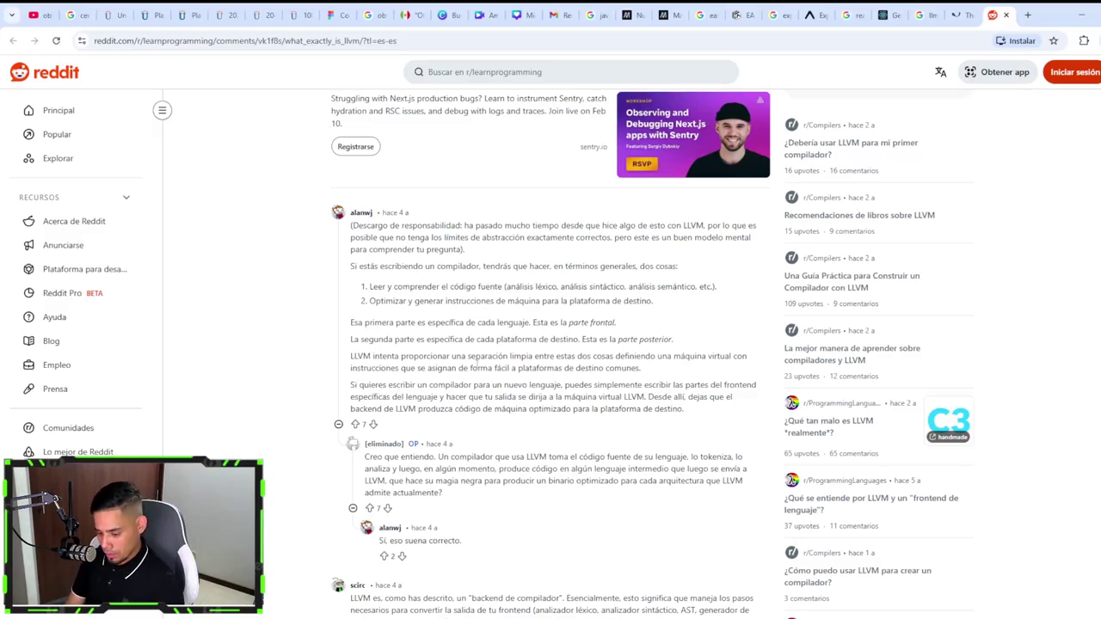
pyautogui.scroll(-3, 477, 367)
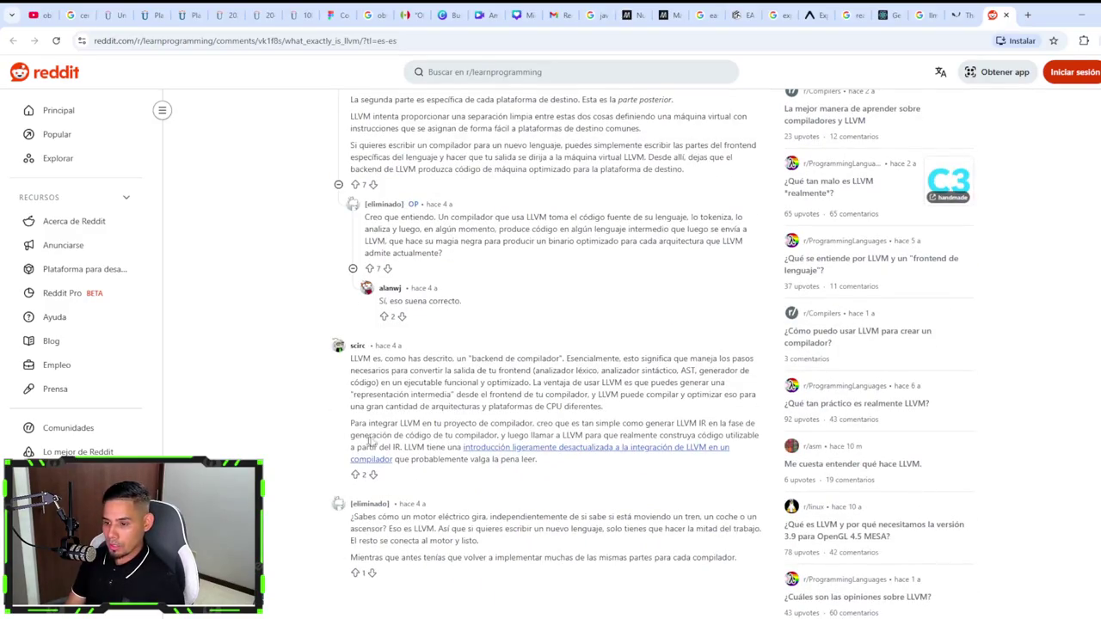
# Step: Zoom the Reddit thread to 150%, read the later answers, then bring up the Twitch stream manager
pyautogui.hotkey('ctrl', '+')
pyautogui.hotkey('ctrl', '+')
pyautogui.hotkey('ctrl', '+')
pyautogui.scroll(-1, 381, 278)
pyautogui.scroll(-3, 381, 278)
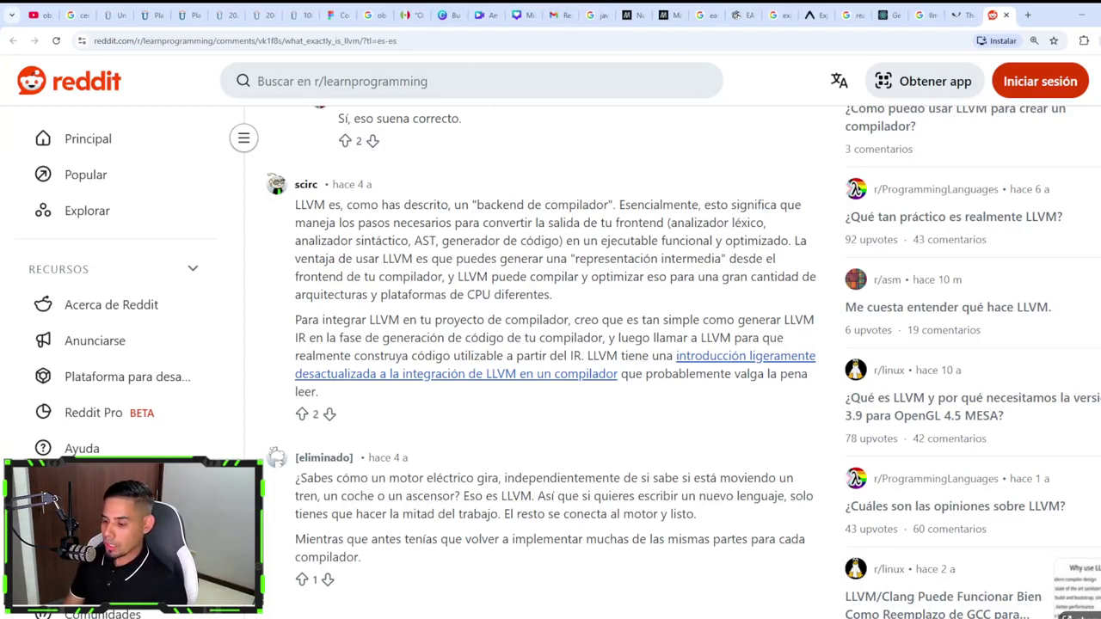
pyautogui.click(574, 594)
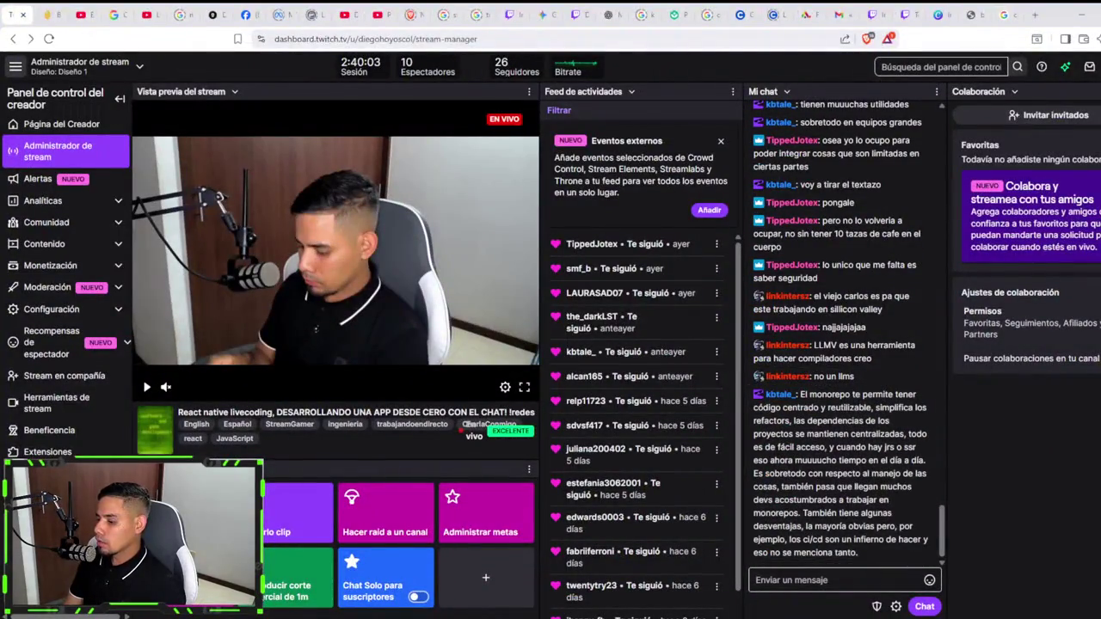
# Step: Select the whole chat message arguing monorepos centralize reusable code despite painful CI/CD
pyautogui.hotkey('alt', 'Tab')
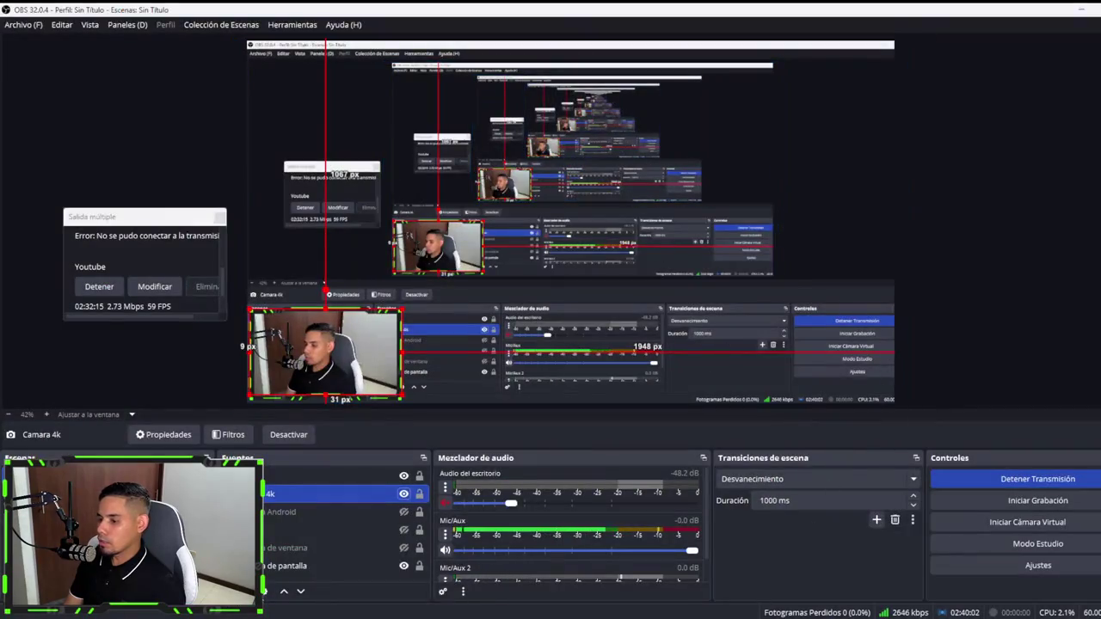
pyautogui.hotkey('alt', 'Tab')
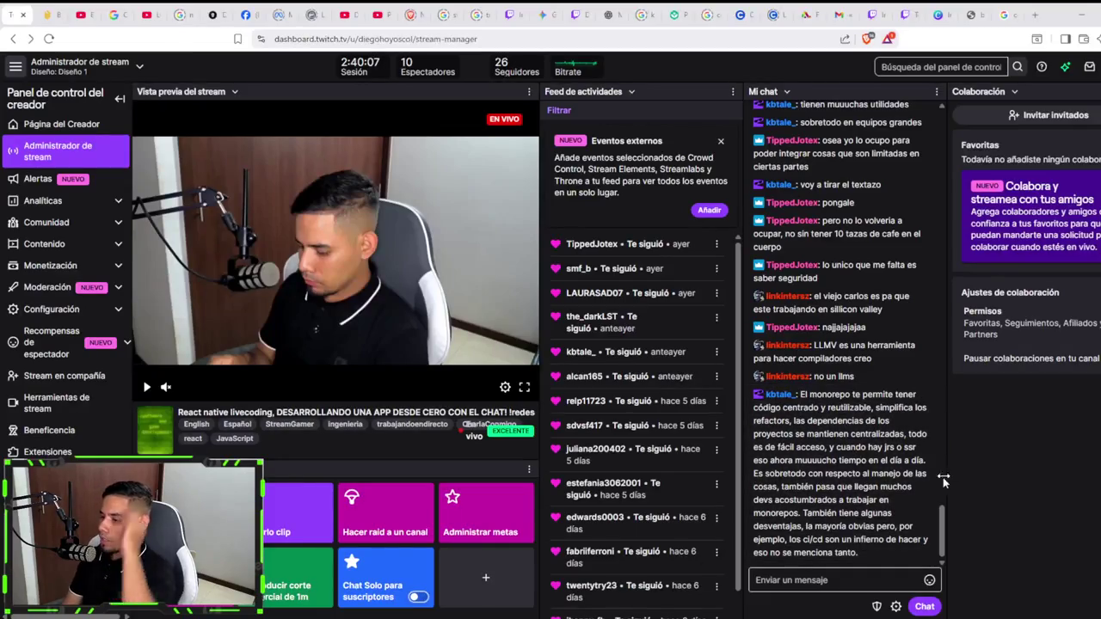
pyautogui.tripleClick(864, 563)
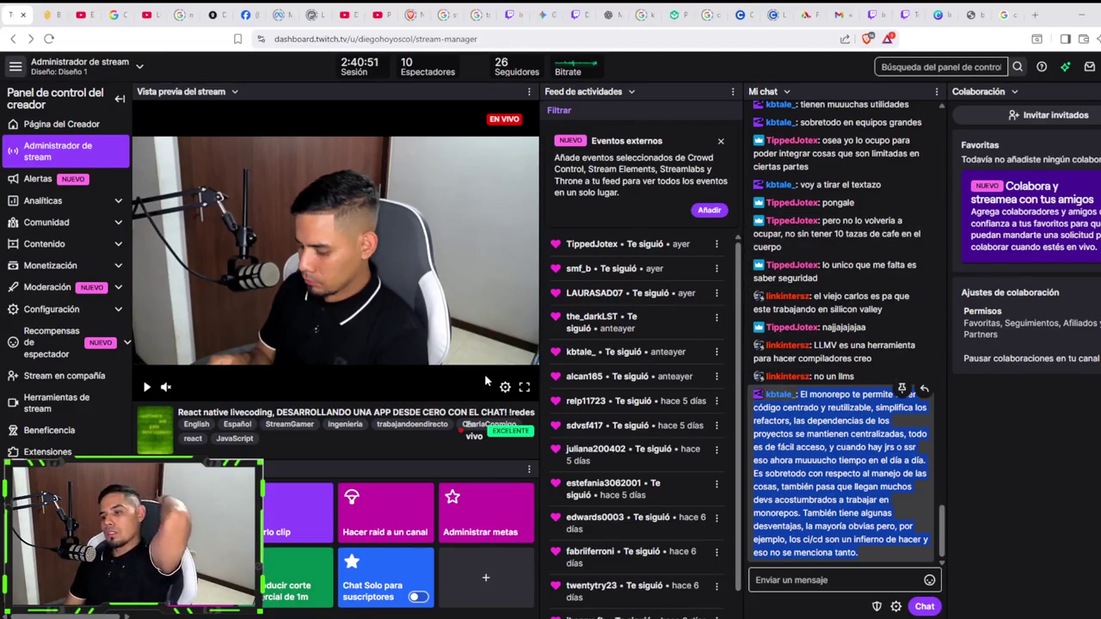
pyautogui.click(1074, 18)
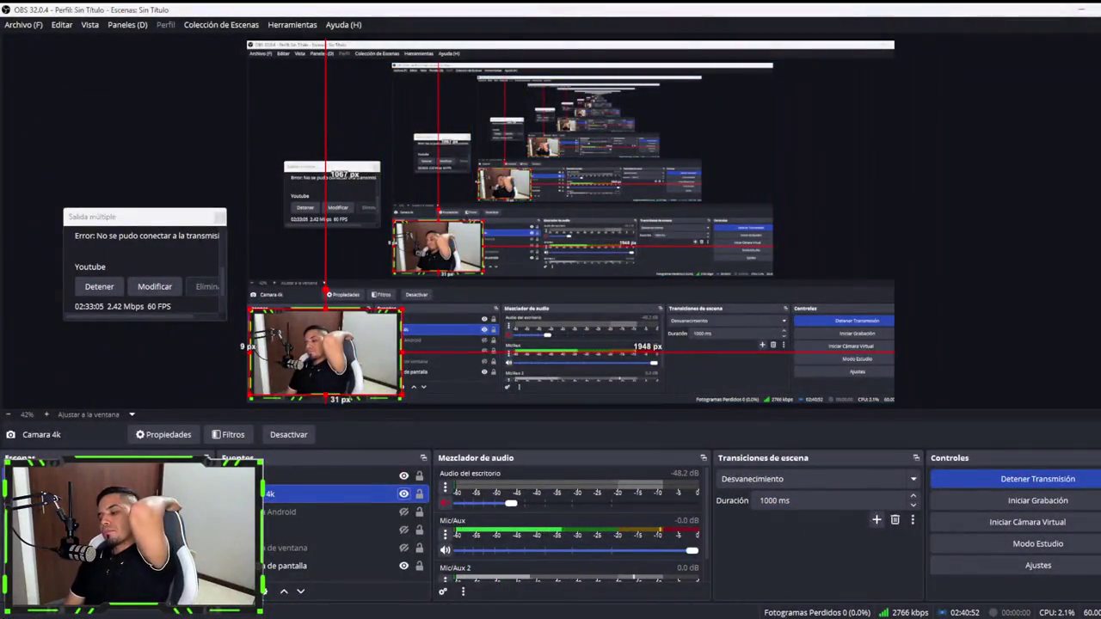
pyautogui.hotkey('alt', 'Tab')
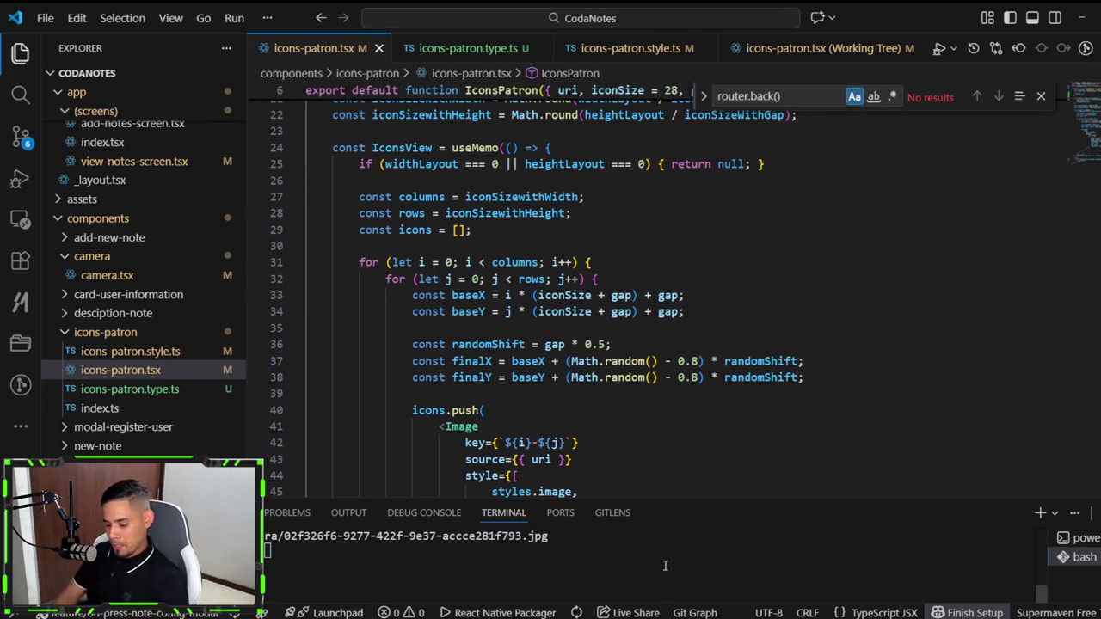
pyautogui.click(709, 572)
pyautogui.hotkey('alt', 'Tab')
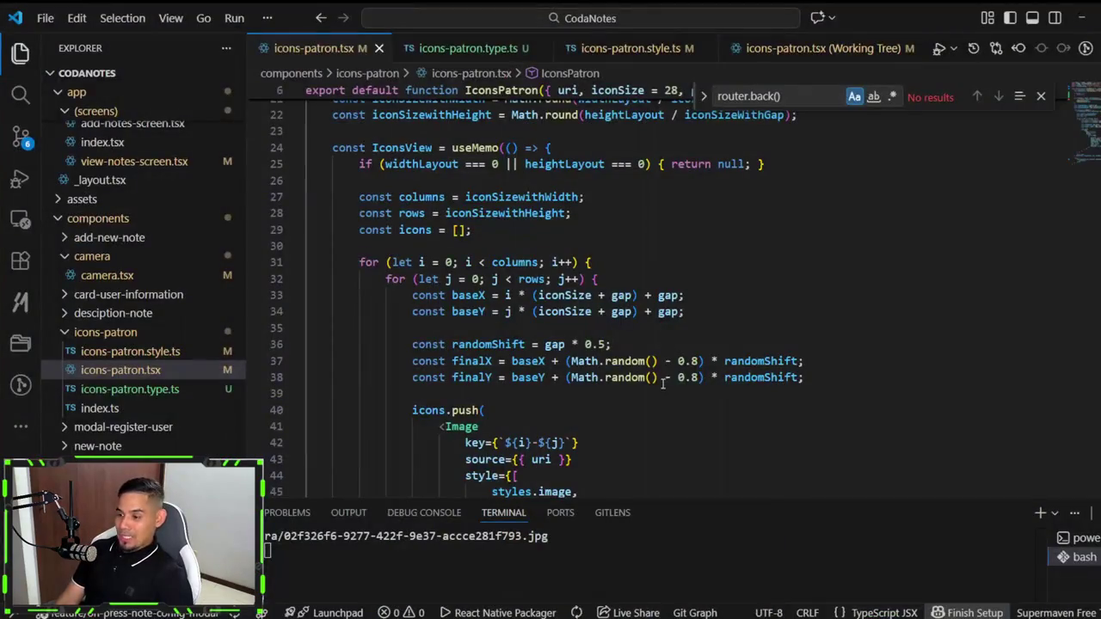